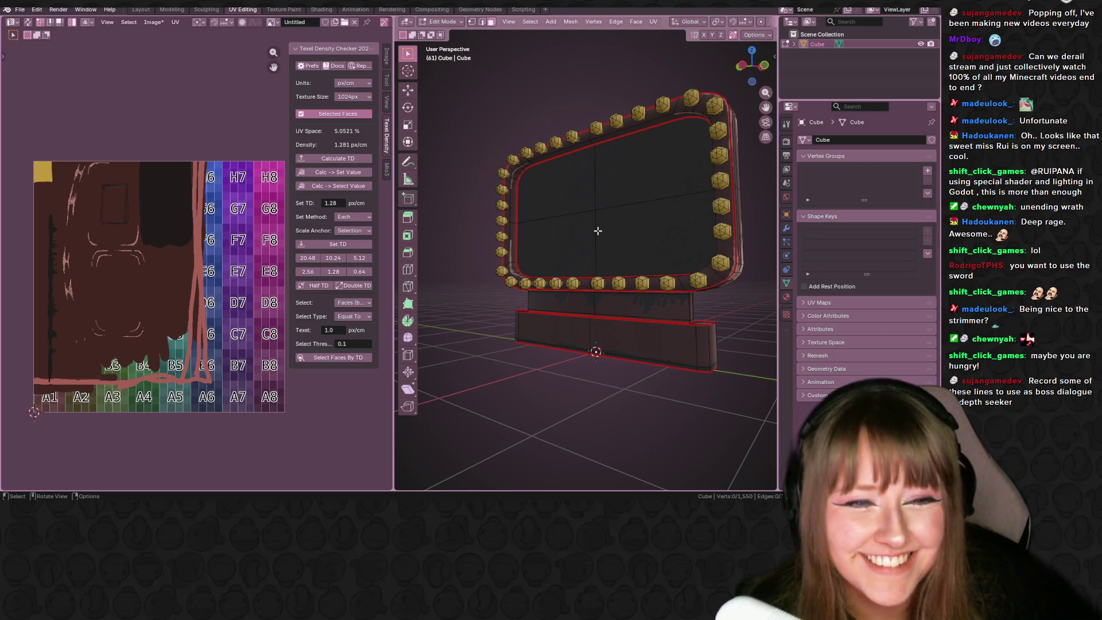
Inspect the sign's back, three-quarter views and underside, then save as SignBase.blend
mouse_move(597, 230)
middle_mouse_down()
mouse_move(666, 224)
mouse_move(584, 235)
mouse_move(597, 236)
middle_mouse_up()
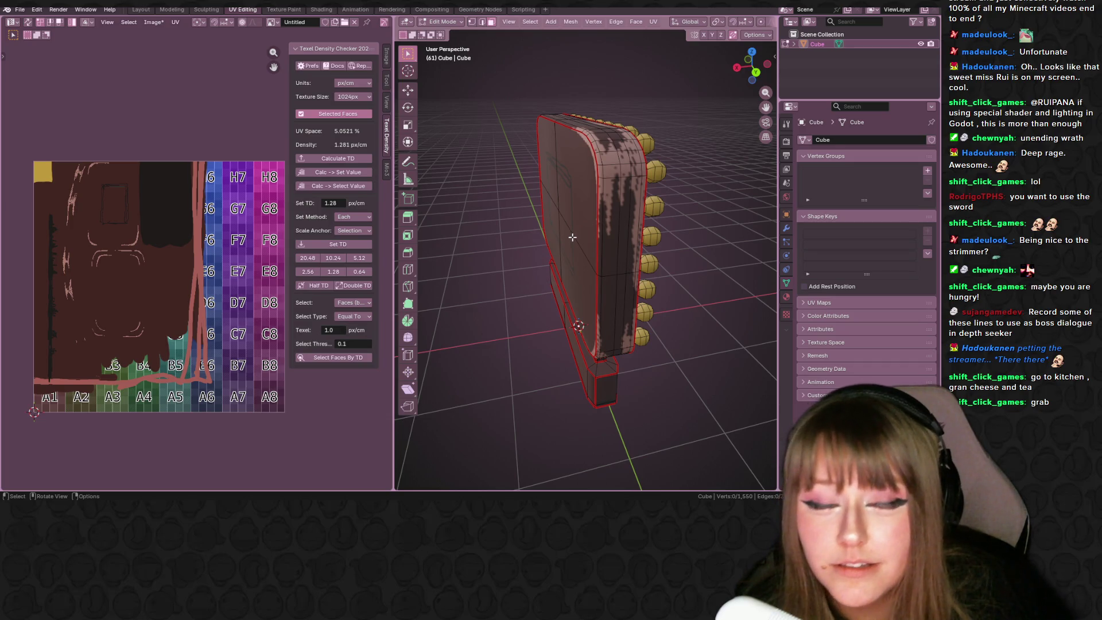
mouse_move(573, 237)
middle_mouse_down()
mouse_move(660, 229)
mouse_move(694, 211)
mouse_move(585, 216)
mouse_move(669, 230)
mouse_move(644, 220)
mouse_move(526, 247)
middle_mouse_up()
mouse_move(639, 231)
middle_mouse_down()
mouse_move(552, 242)
mouse_move(602, 229)
middle_mouse_up()
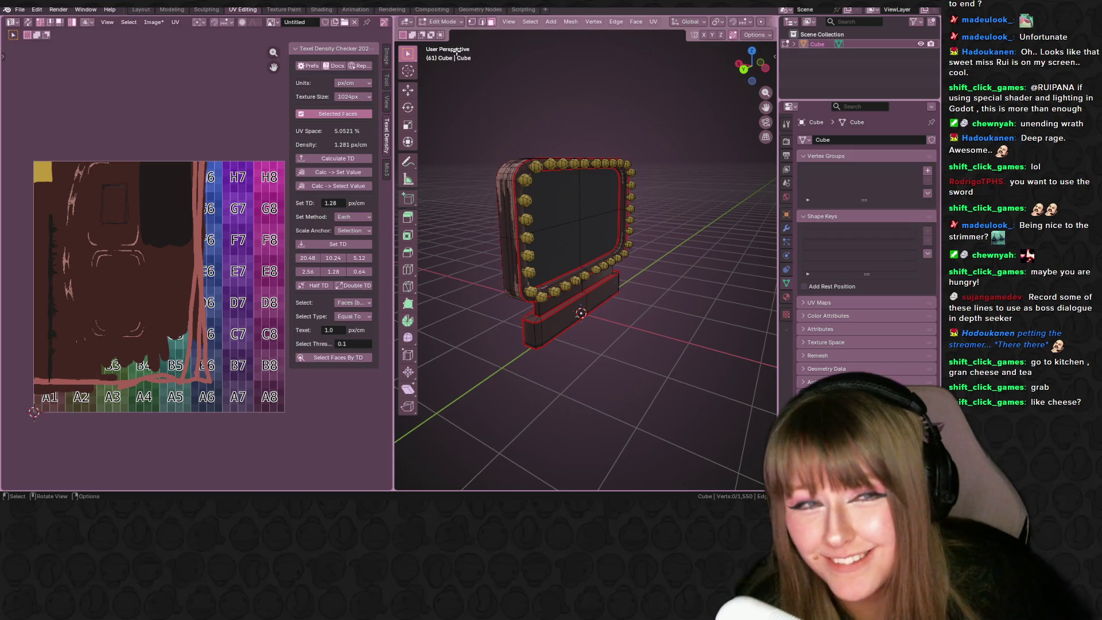
scroll(531, 209, "up", 3)
mouse_move(531, 209)
middle_mouse_down()
mouse_move(639, 212)
mouse_move(676, 161)
mouse_move(438, 187)
mouse_move(684, 197)
mouse_move(660, 212)
mouse_move(681, 262)
mouse_move(640, 259)
mouse_move(683, 287)
mouse_move(634, 315)
middle_mouse_up()
key("ctrl+s")
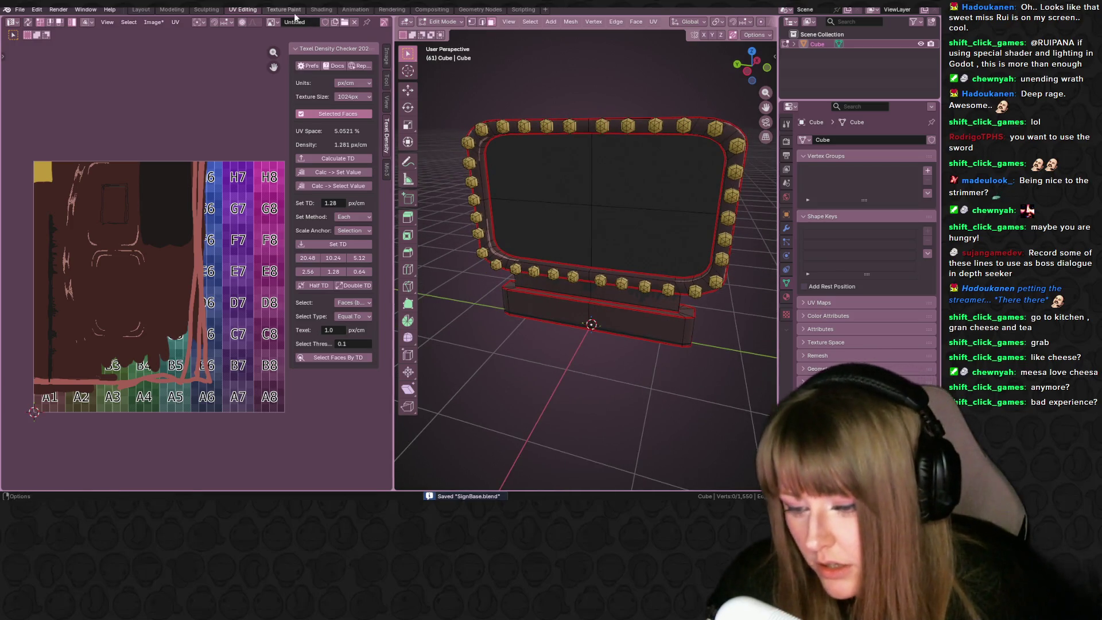
Switch to the Texture Paint workspace and bring the sign's UV layout into view
left_click(292, 10)
middle_click_drag(472, 161, 499, 160)
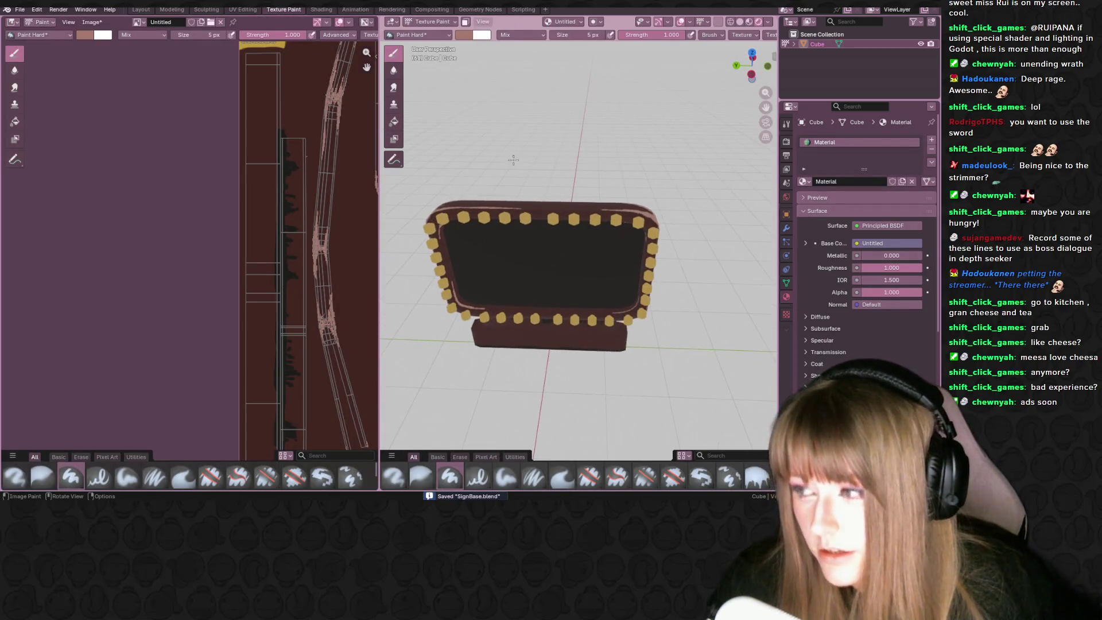
scroll(268, 208, "down", 2)
mouse_move(268, 207)
middle_mouse_down()
mouse_move(172, 198)
mouse_move(204, 204)
middle_mouse_up()
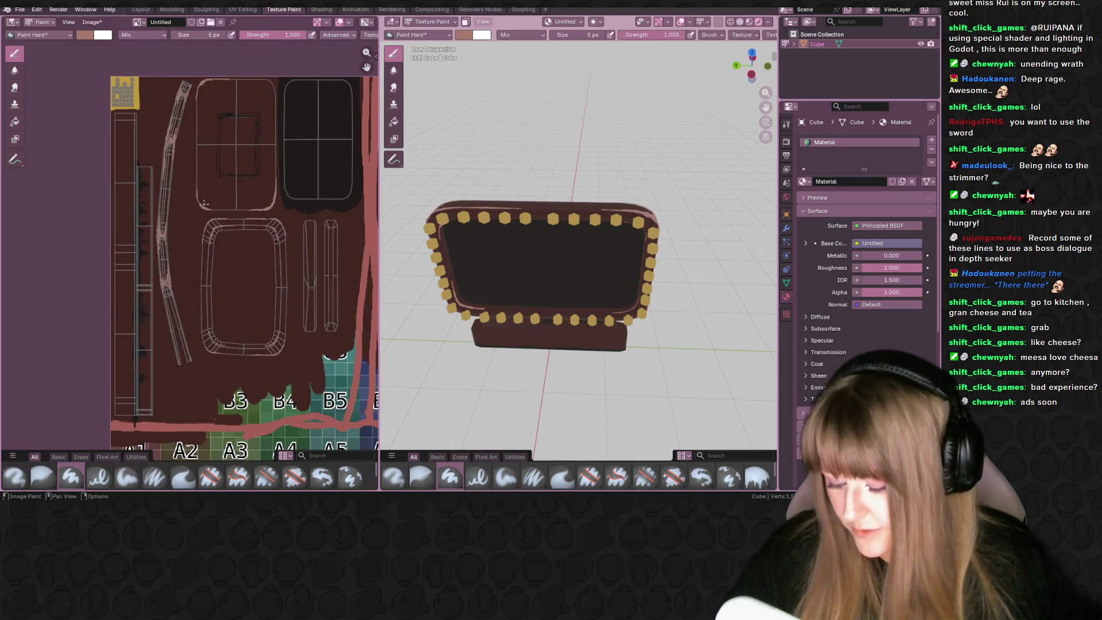
Save the painted sign texture image, then bring up the Windows Start menu
left_click(92, 21)
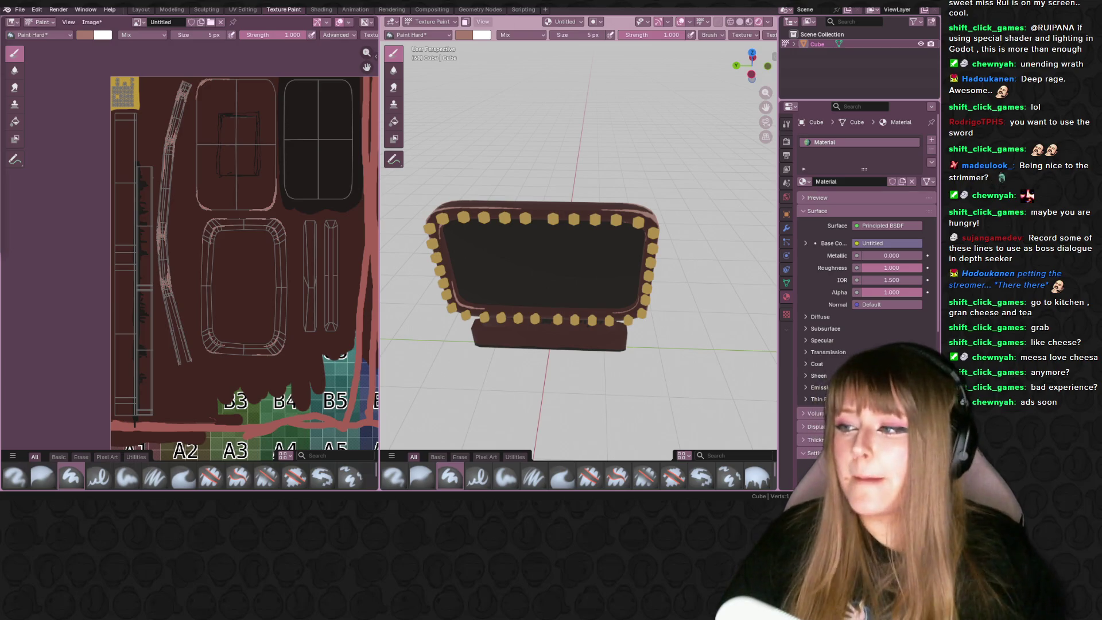
key("alt+s")
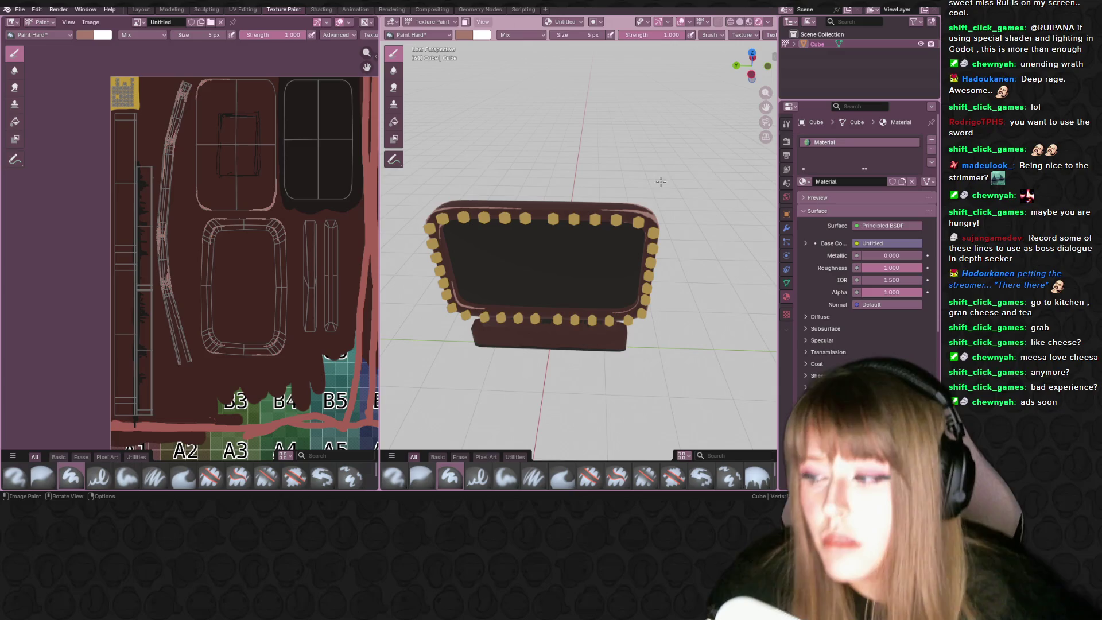
middle_click_drag(648, 191, 578, 195)
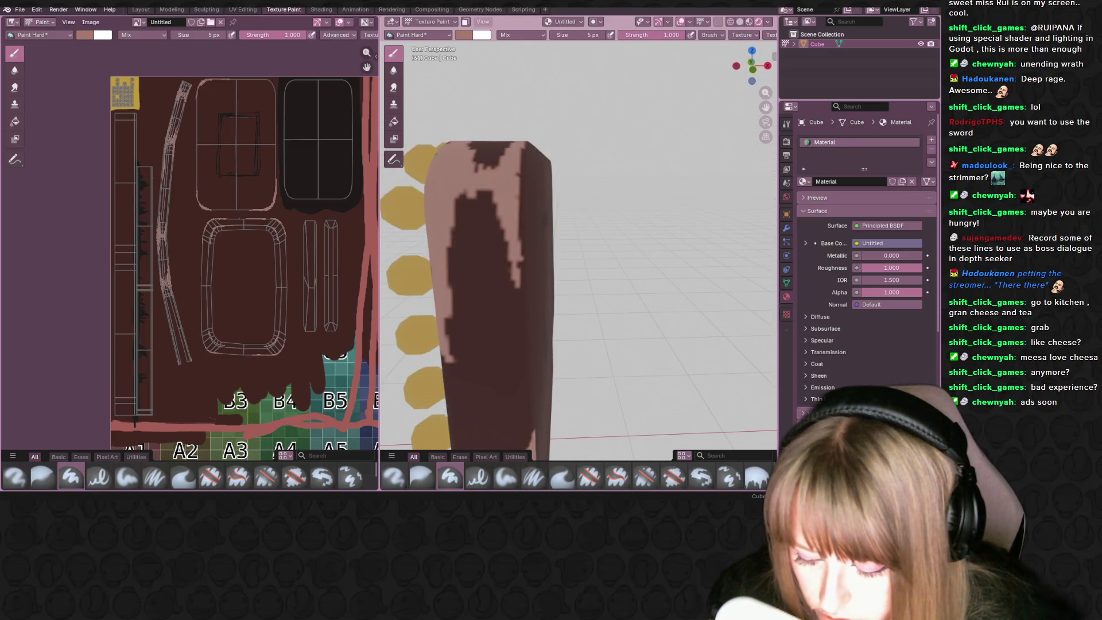
key("super")
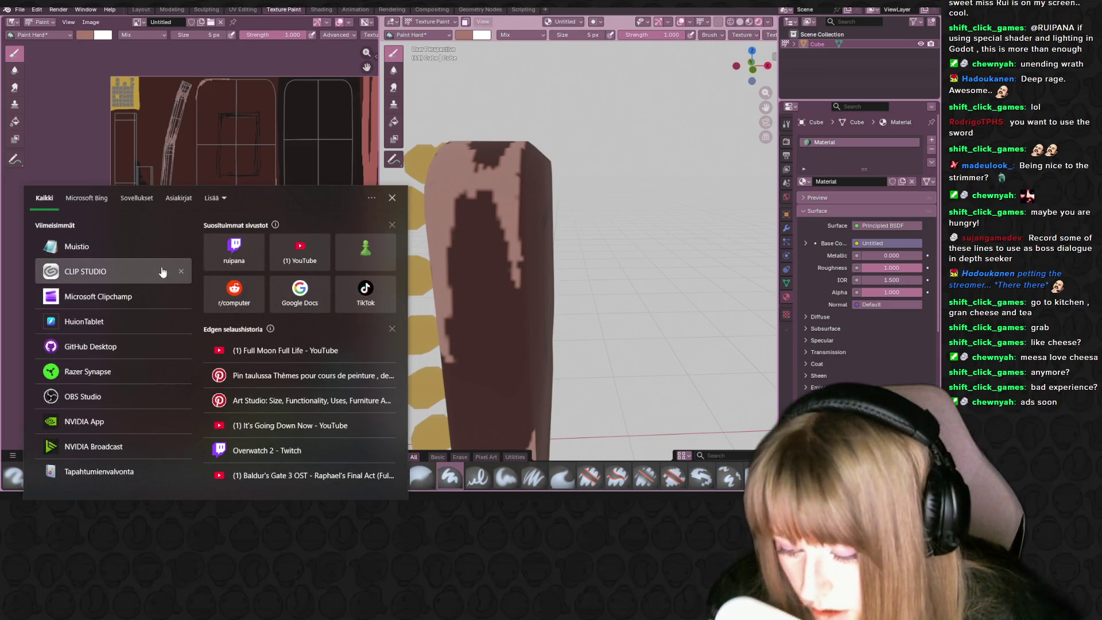
Launch CLIP STUDIO from the Start menu and start Clip Studio Paint with Draw
left_click(163, 272)
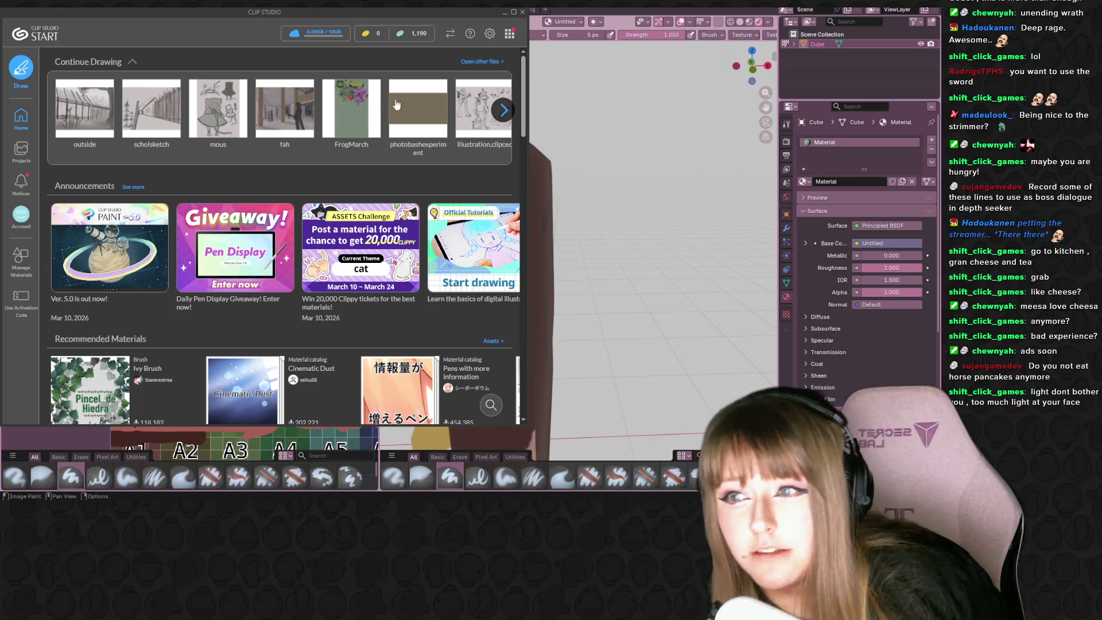
left_click(505, 112)
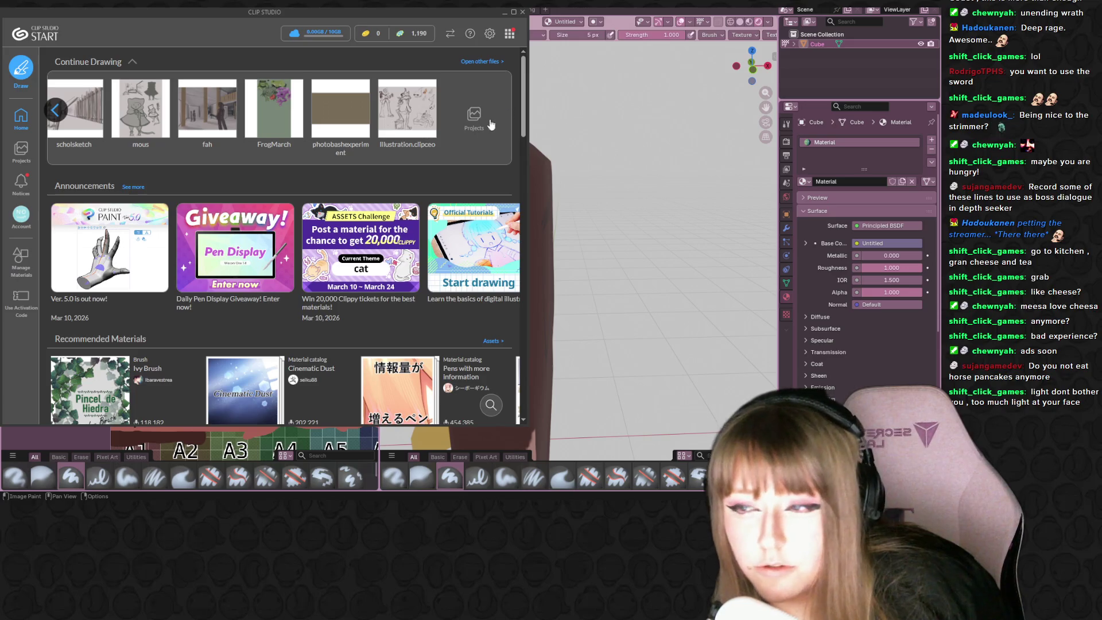
left_click(22, 67)
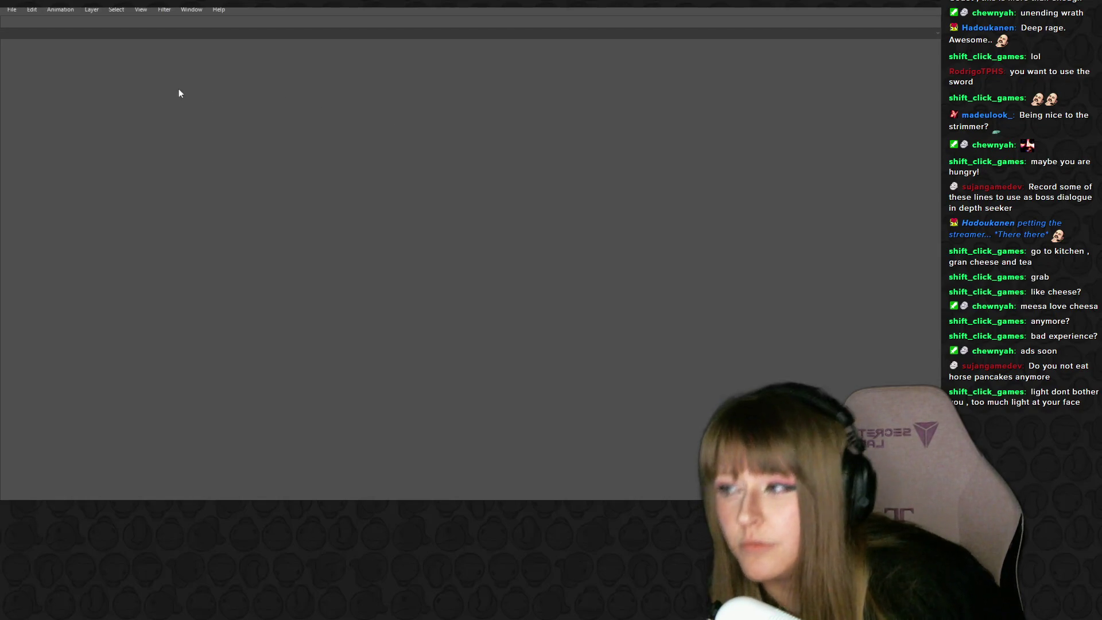
Cancel the new canvas and open the existing SignBase.png texture instead
key("ctrl+n")
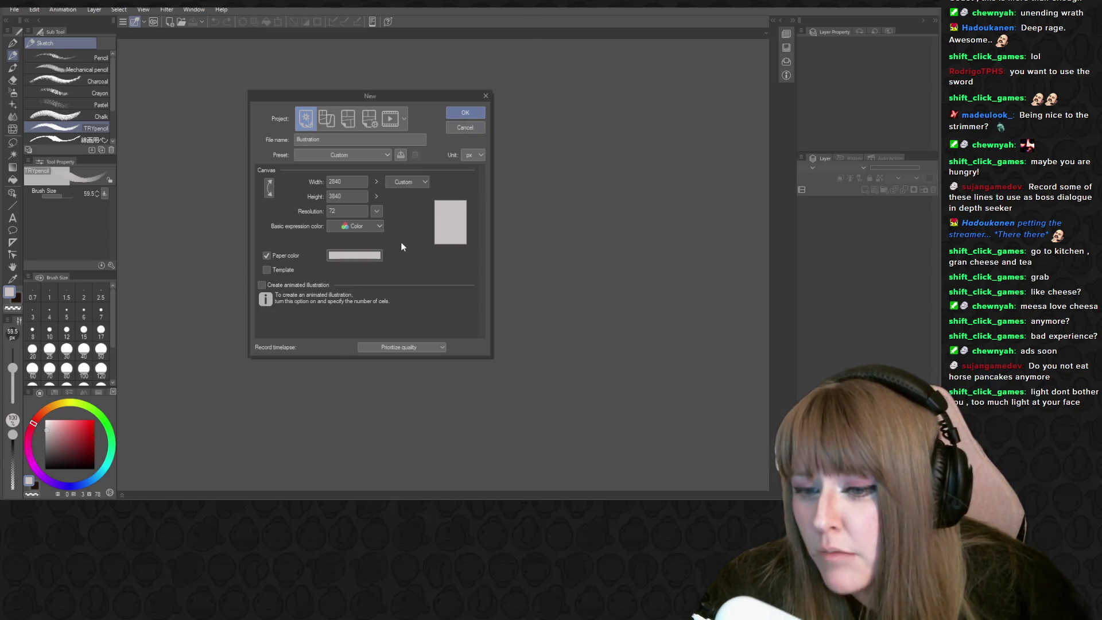
left_click(464, 127)
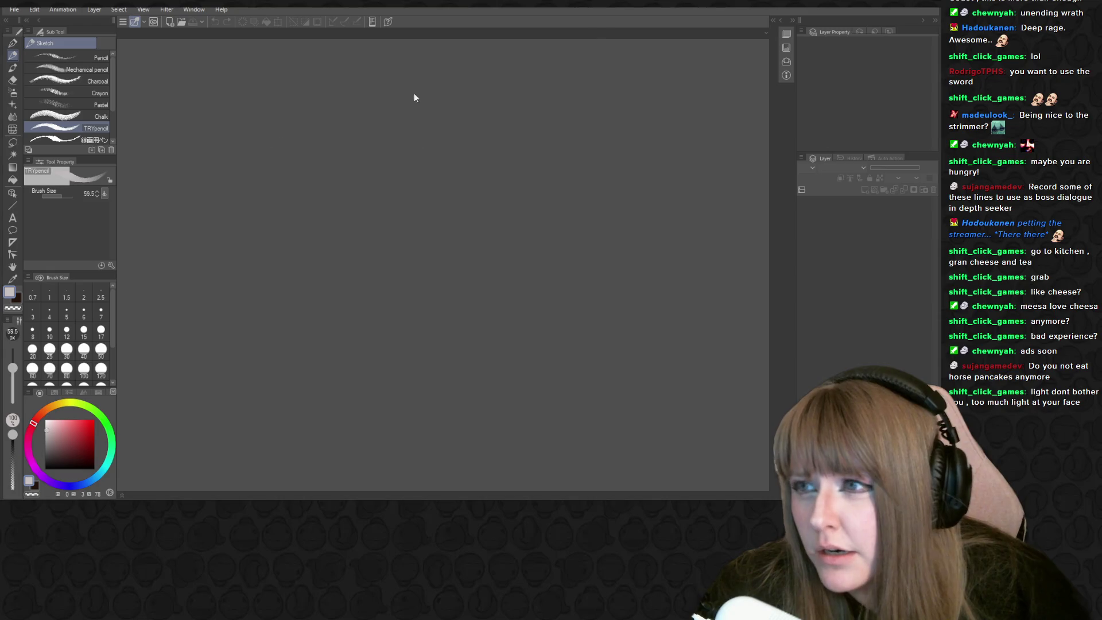
left_click(11, 10)
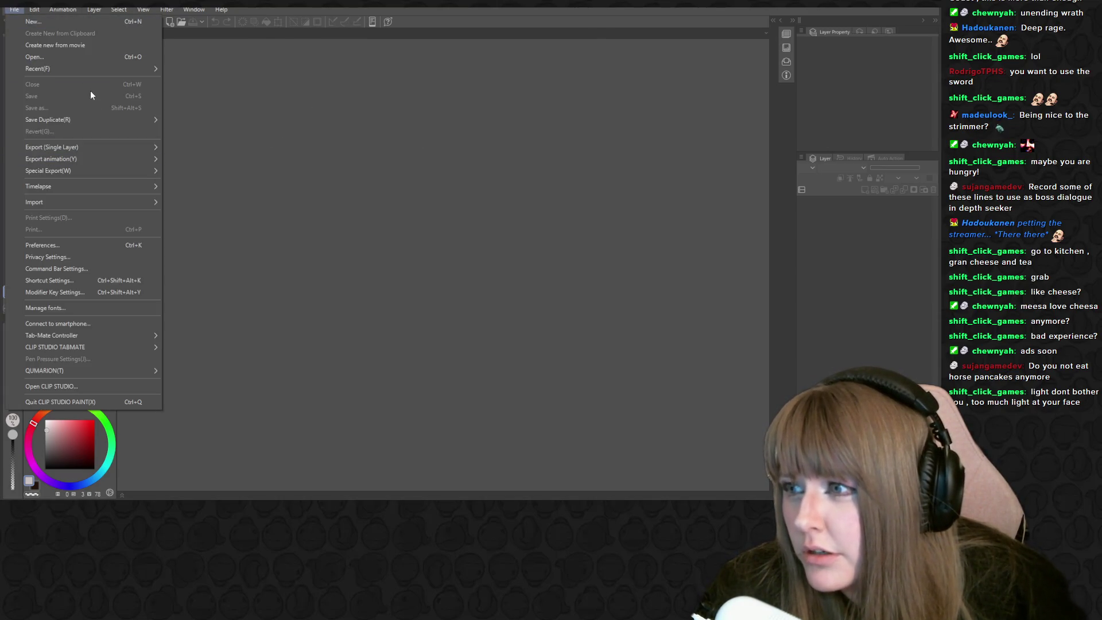
mouse_move(94, 69)
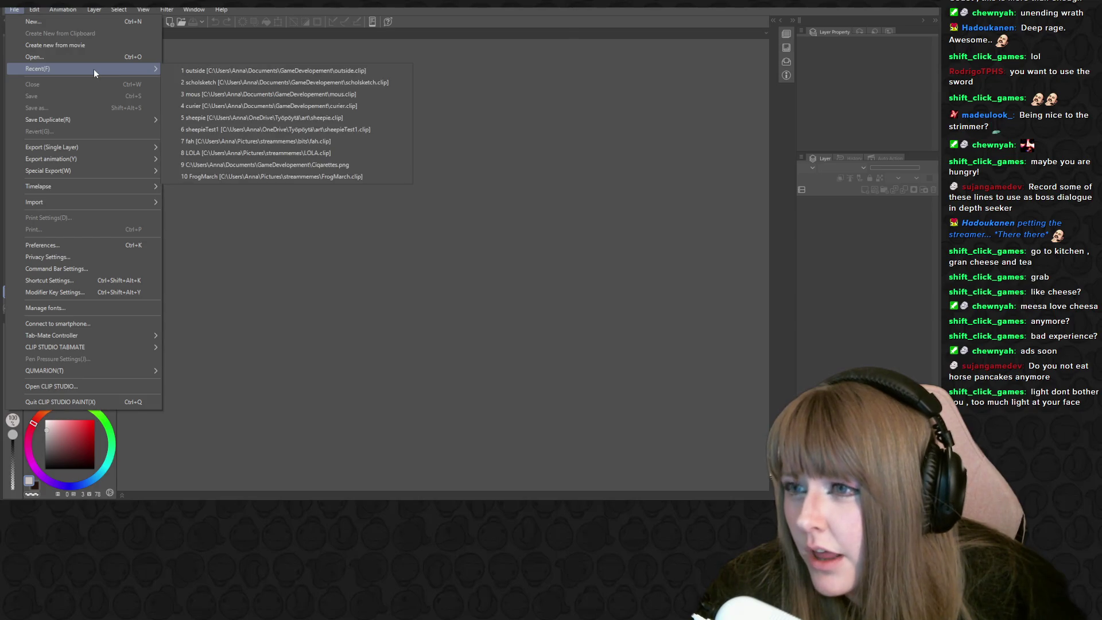
left_click(99, 57)
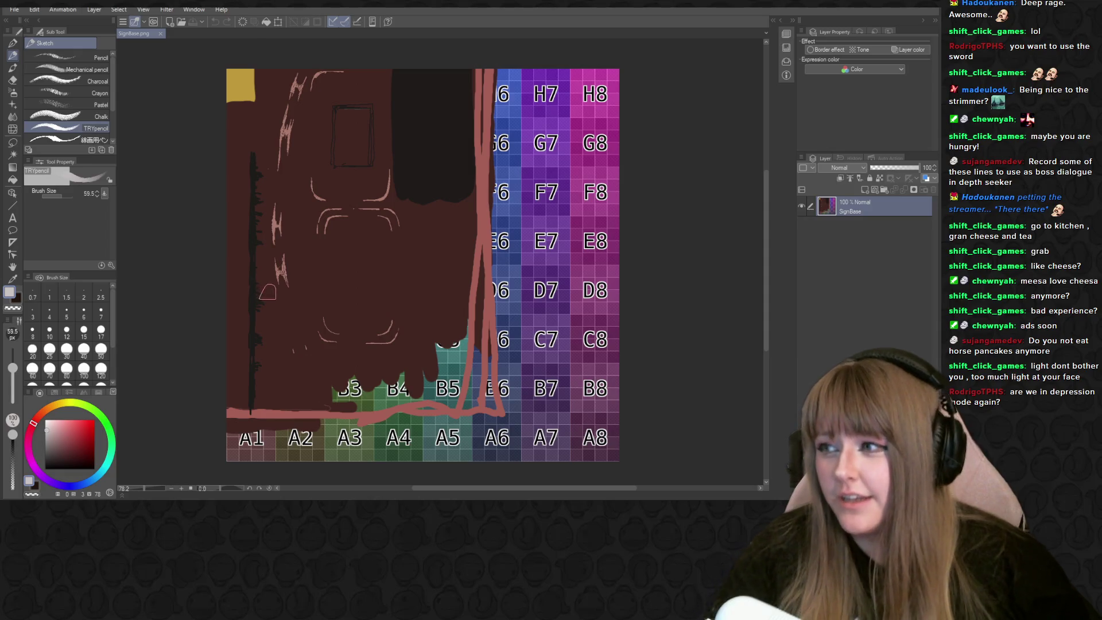
Zoom in on the scratches, sample the dark red background, and set the pencil to size 10.3
scroll(289, 282, "up", 1)
scroll(310, 267, "up", 14)
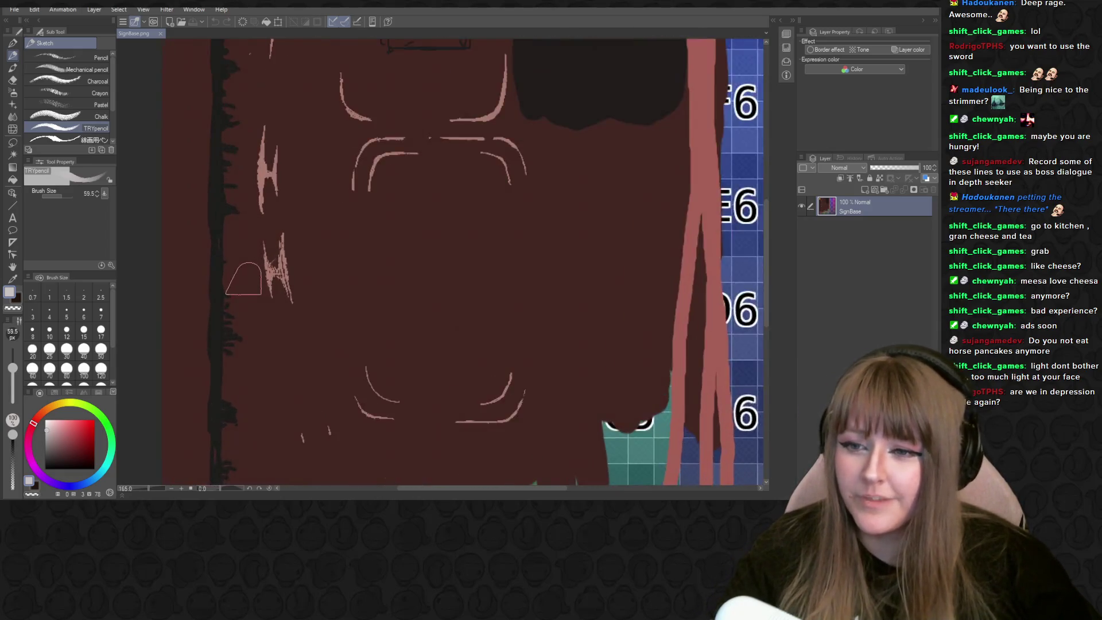
scroll(334, 261, "up", 10)
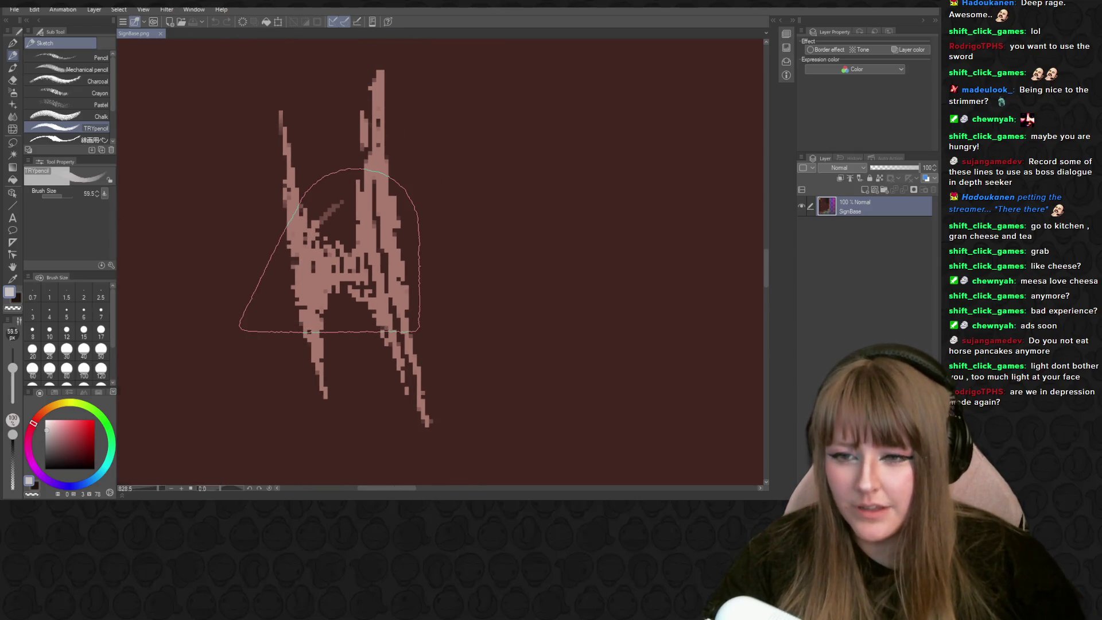
left_click(57, 196)
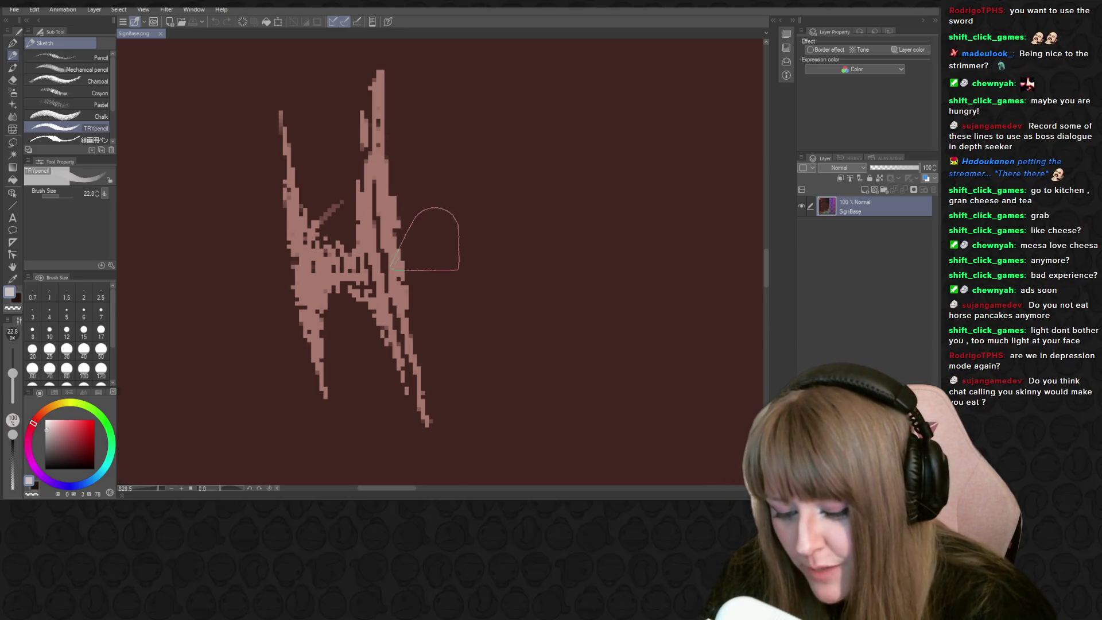
key("i")
left_click(441, 249)
key("p")
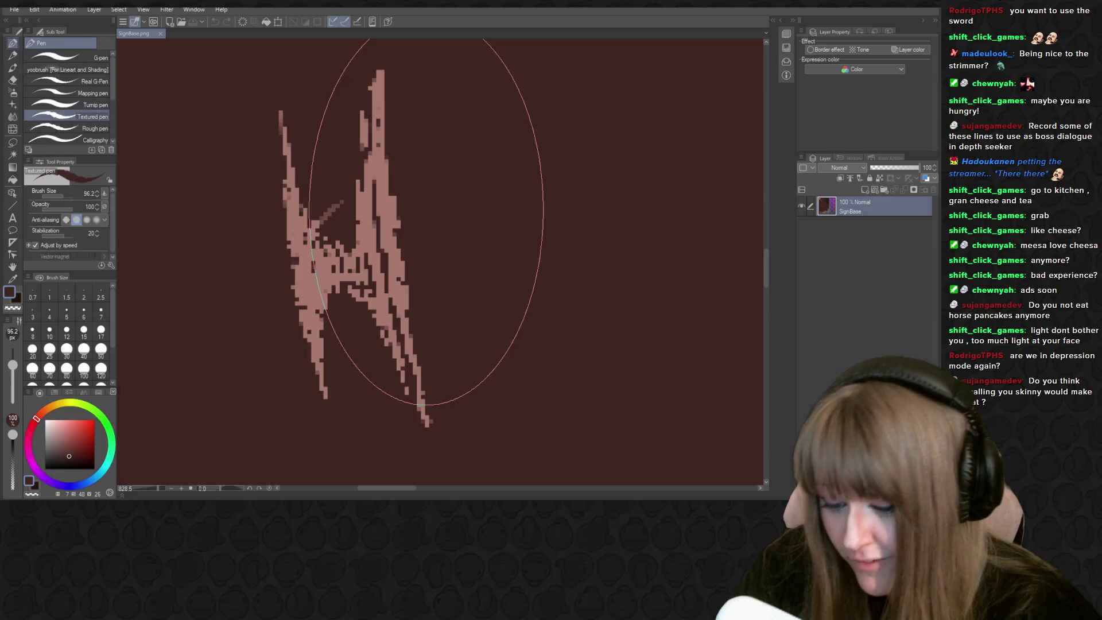
left_click(55, 195)
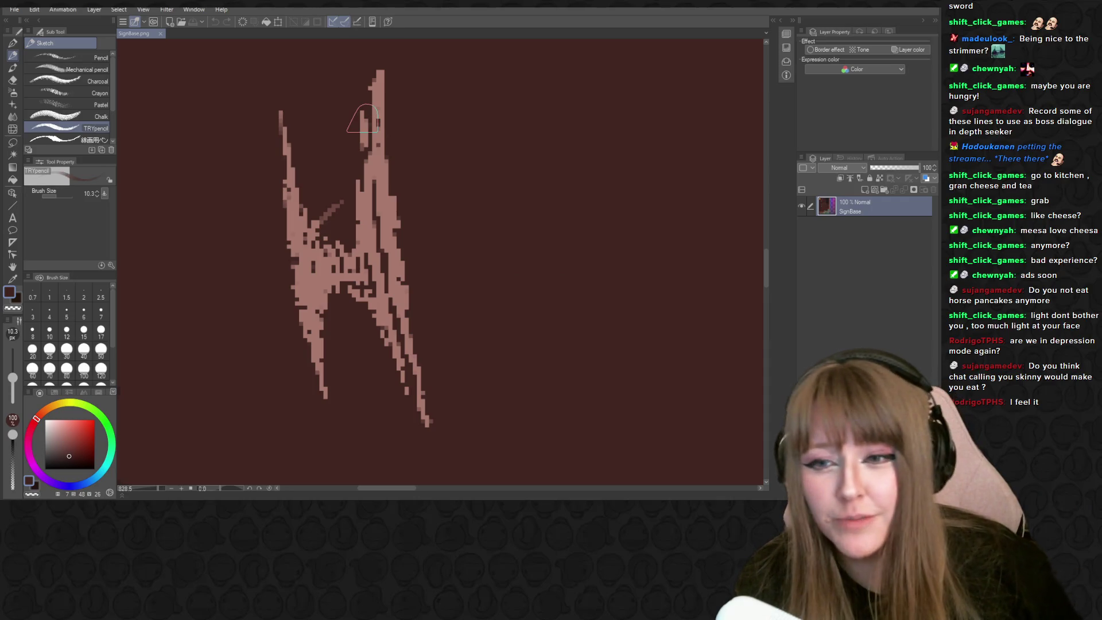
Paint a dark red stroke down the tall pink spike, then zoom out slightly
mouse_move(370, 75)
left_mouse_down()
mouse_move(356, 221)
mouse_move(334, 260)
mouse_move(315, 264)
mouse_move(303, 251)
mouse_move(316, 178)
mouse_move(300, 139)
mouse_move(308, 209)
mouse_move(290, 110)
mouse_move(307, 197)
mouse_move(300, 153)
mouse_move(343, 223)
left_mouse_up()
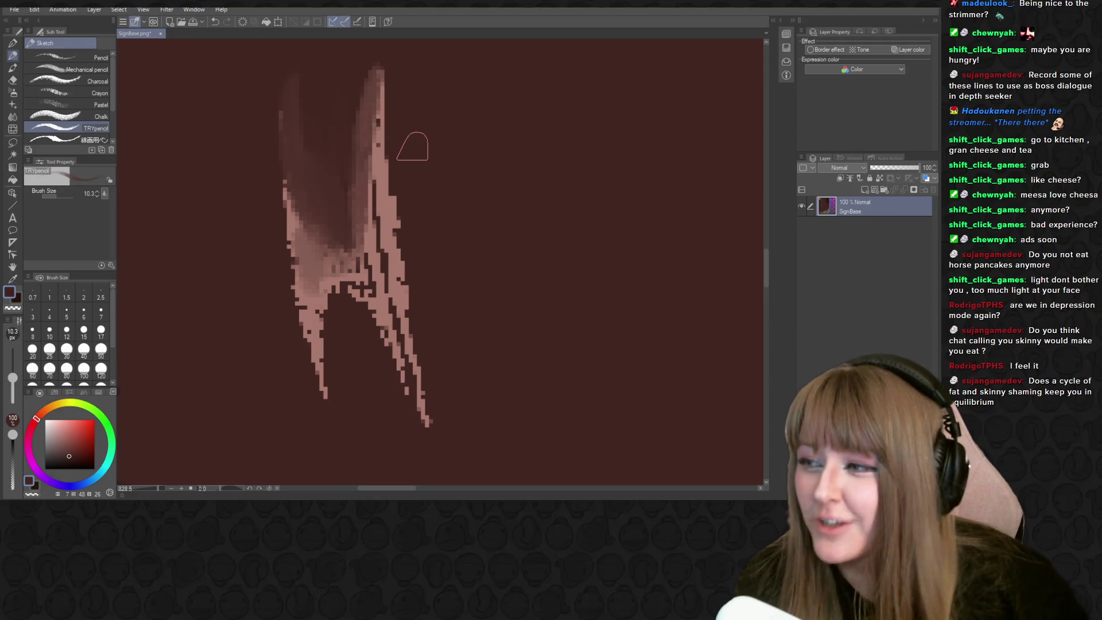
scroll(362, 175, "down", 1)
scroll(371, 190, "down", 1)
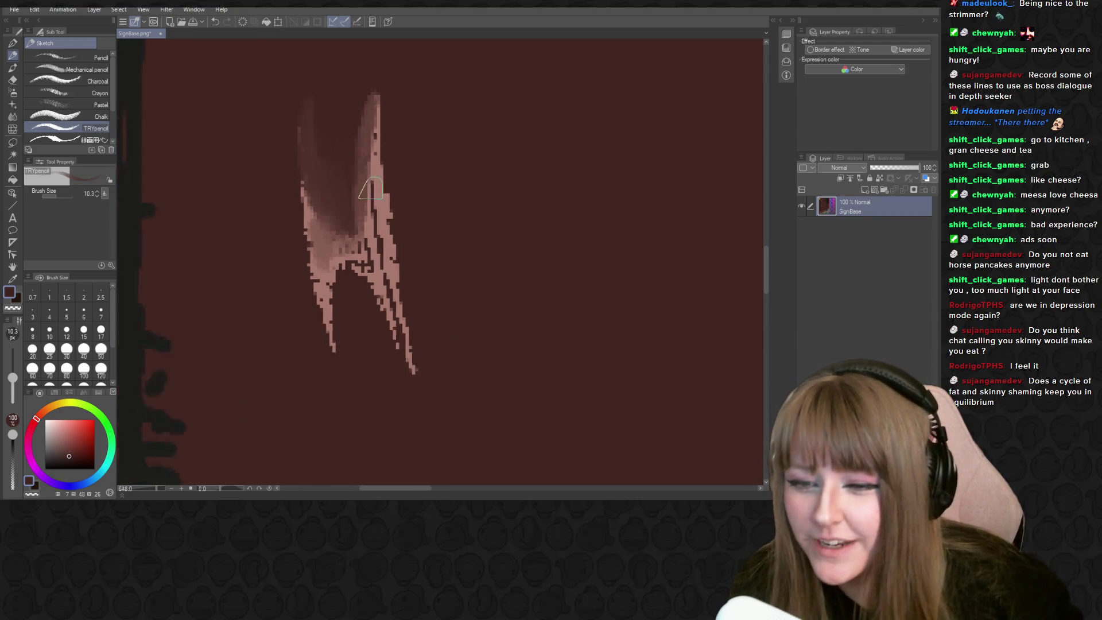
scroll(371, 189, "down", 1)
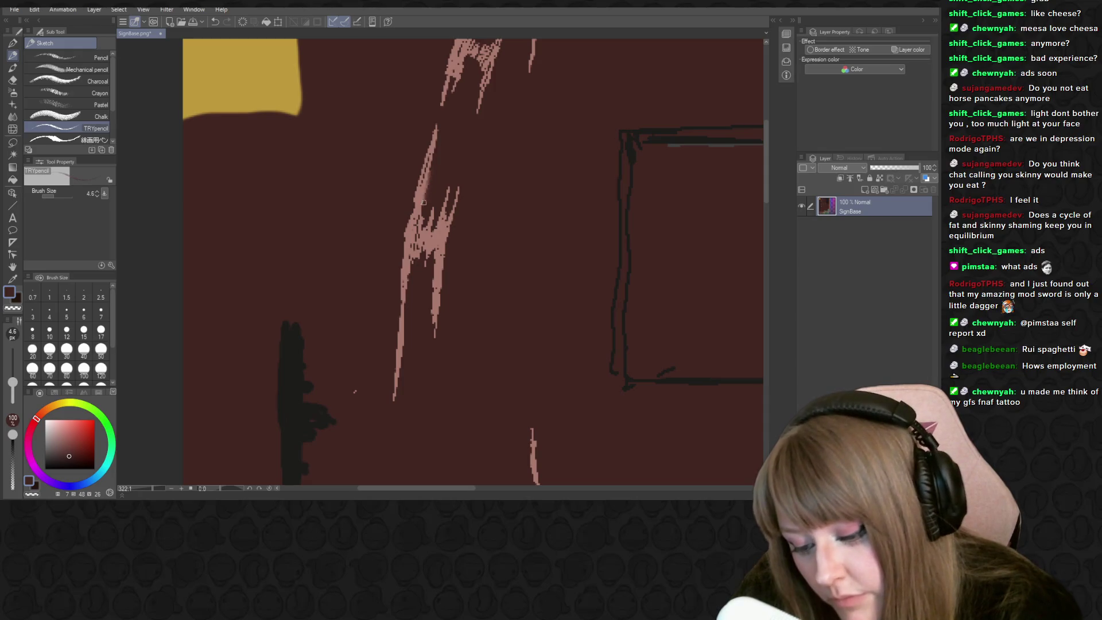
Overpaint the long diagonal pink streak with dark red strokes, then zoom out
mouse_move(424, 202)
left_mouse_down()
mouse_move(439, 115)
mouse_move(440, 129)
left_mouse_up()
mouse_move(425, 176)
left_mouse_down()
mouse_move(406, 238)
mouse_move(423, 199)
left_mouse_up()
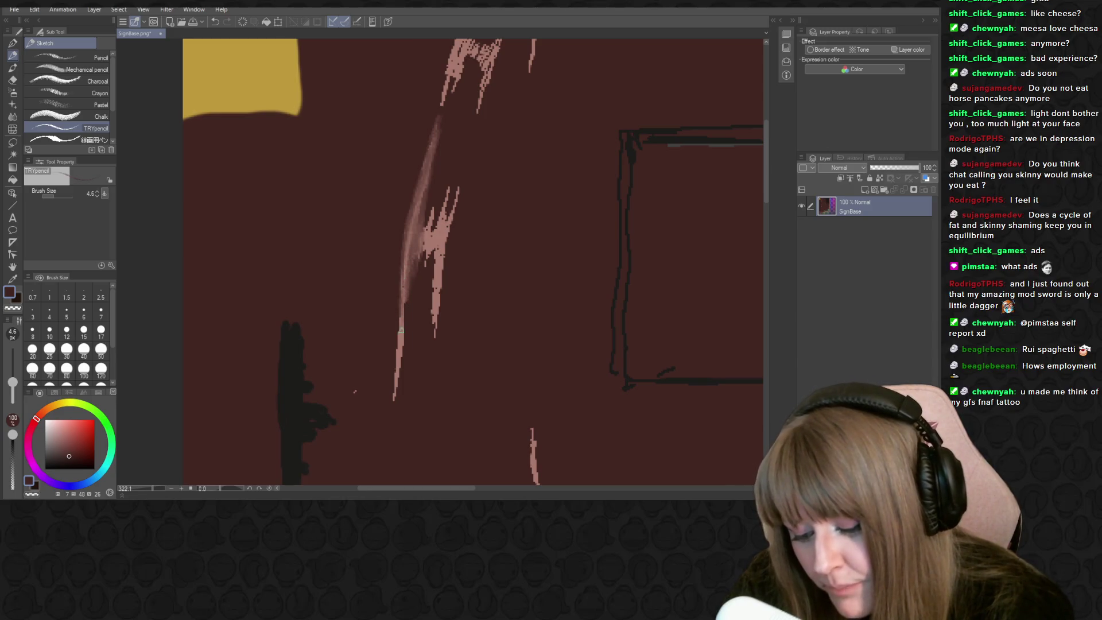
mouse_move(400, 345)
left_mouse_down()
mouse_move(394, 402)
mouse_move(406, 322)
left_mouse_up()
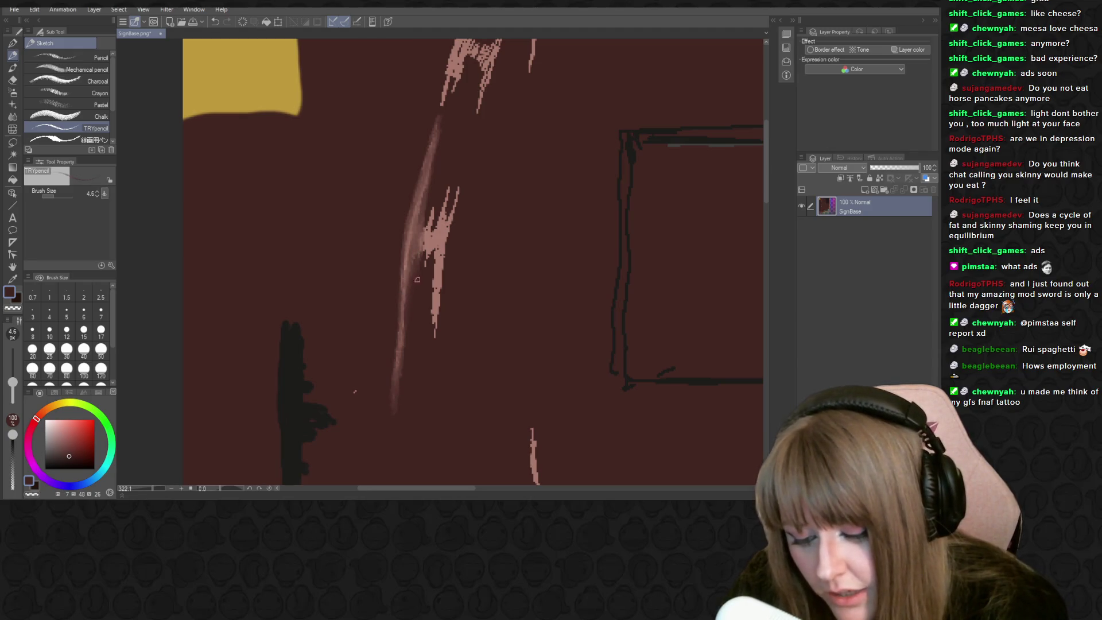
left_click_drag(434, 205, 438, 202)
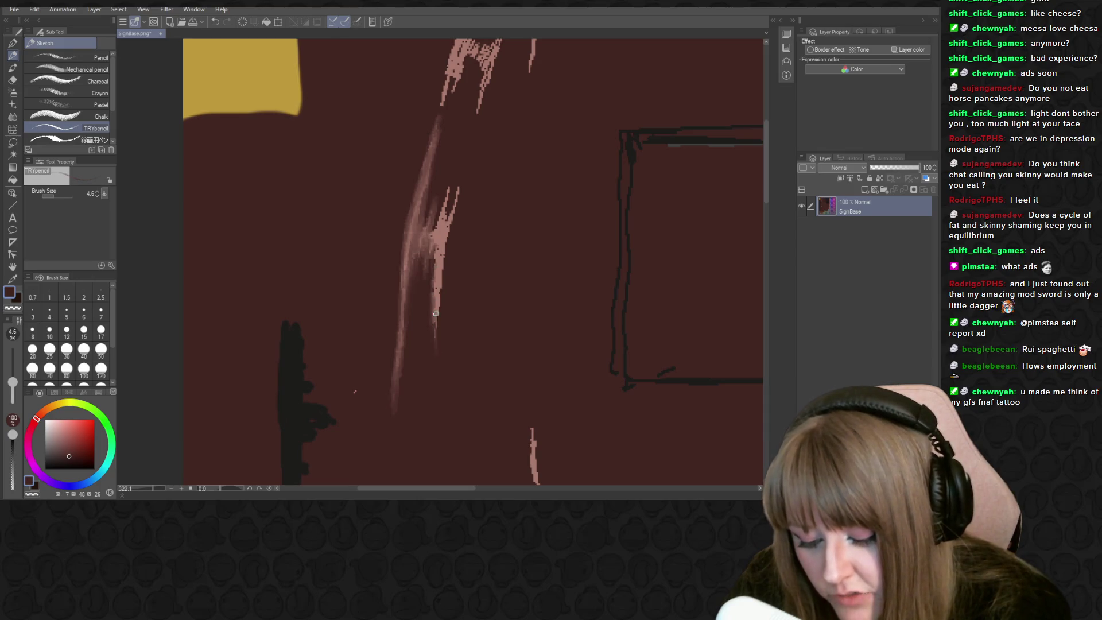
mouse_move(438, 292)
left_mouse_down()
mouse_move(432, 238)
mouse_move(448, 191)
left_mouse_up()
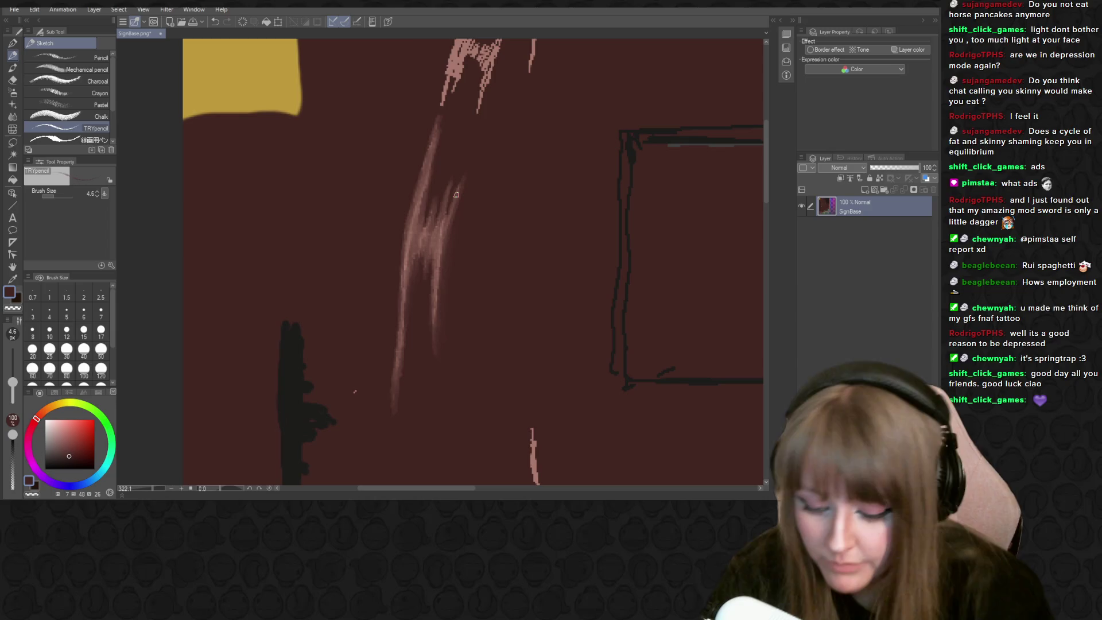
scroll(473, 194, "down", 3)
scroll(510, 187, "down", 1)
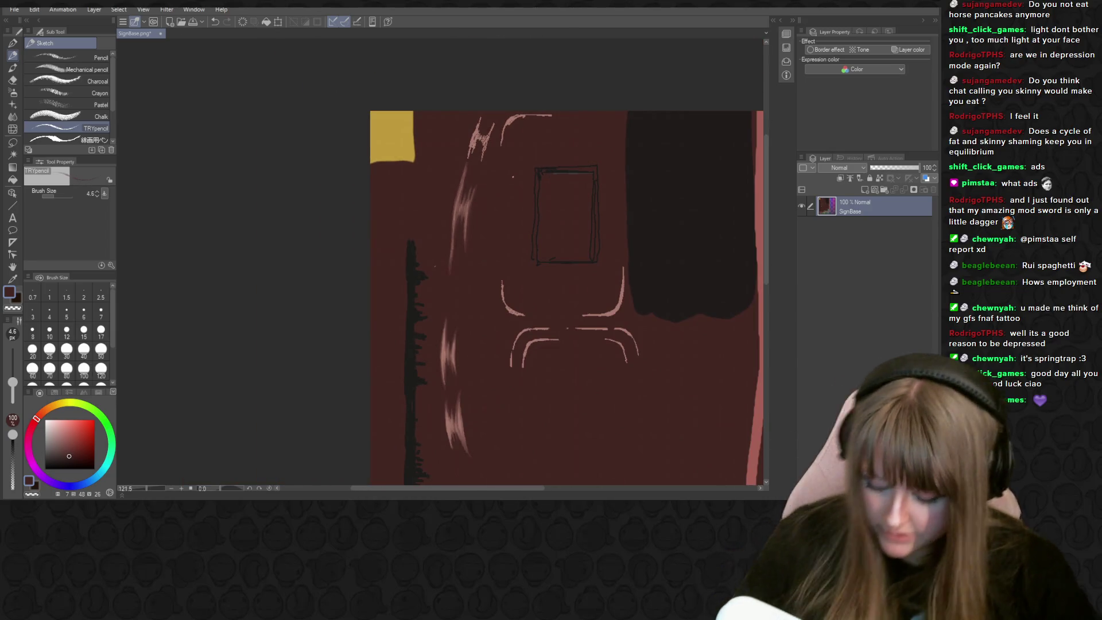
Save SignBase.png in Clip Studio and return to Blender's texture painting view
key("ctrl+s")
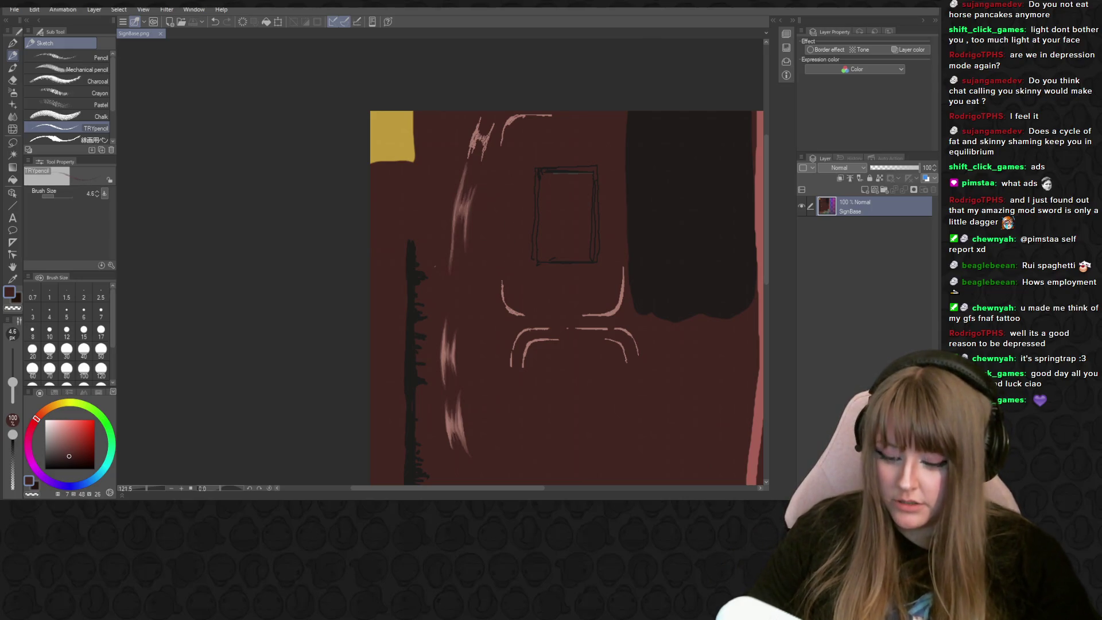
key("alt+Tab")
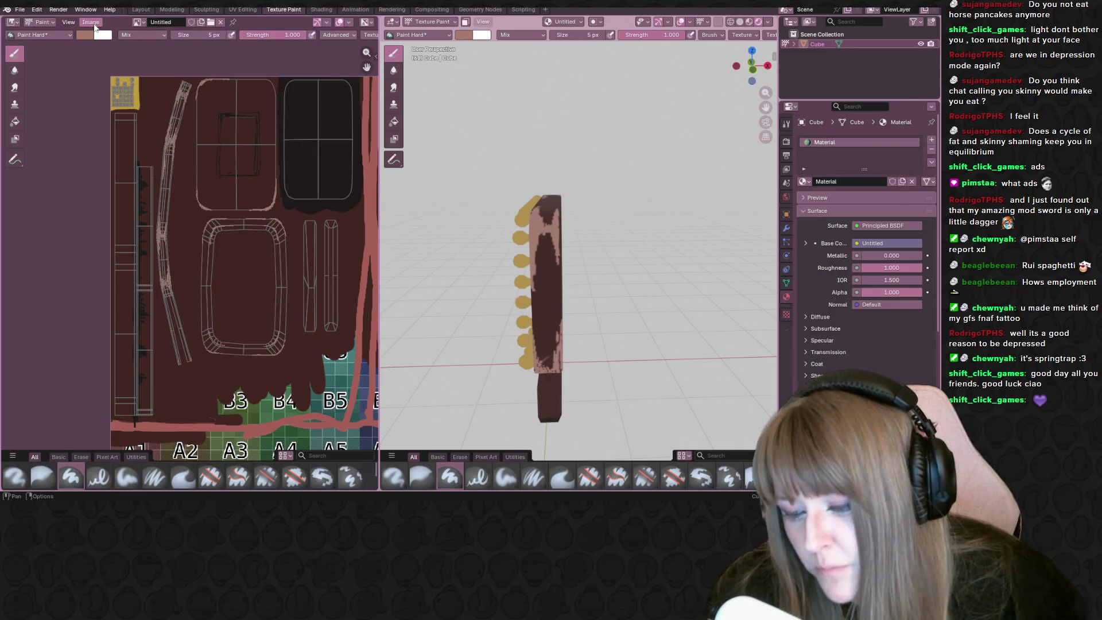
middle_click_drag(196, 144, 189, 147)
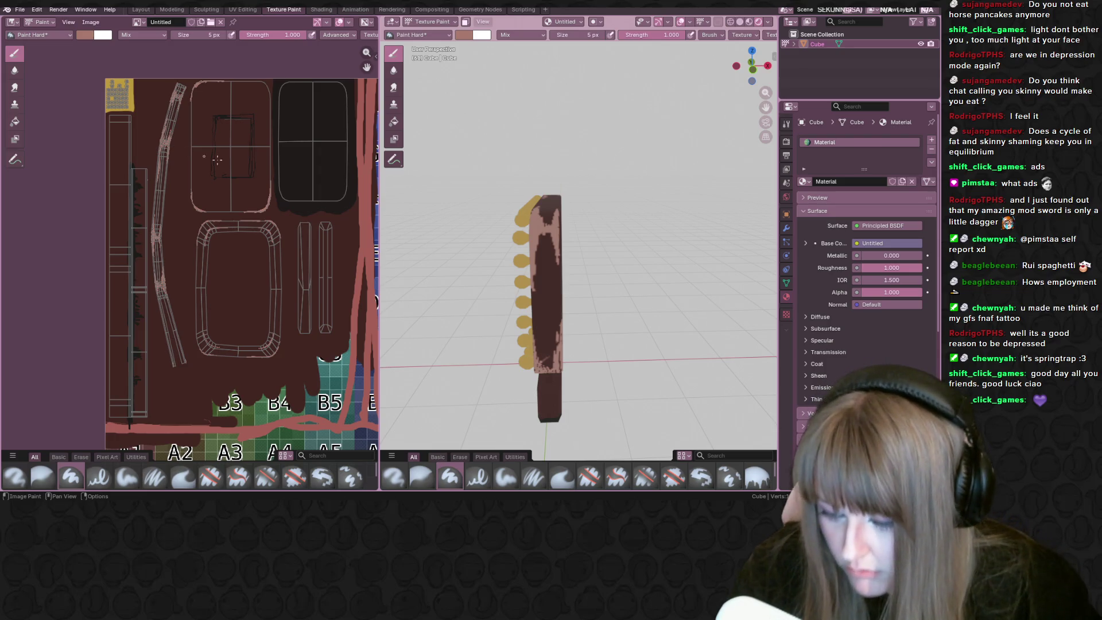
scroll(486, 205, "up", 5)
middle_click_drag(486, 205, 400, 170)
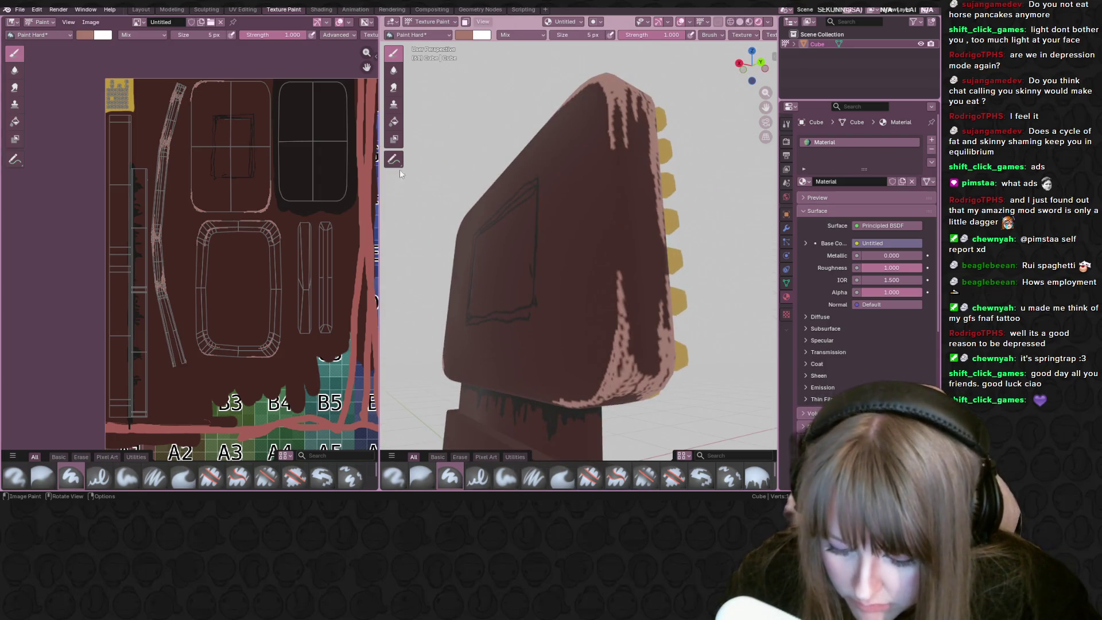
Reload the texture image from disk and orbit the sign to check it
left_click(90, 22)
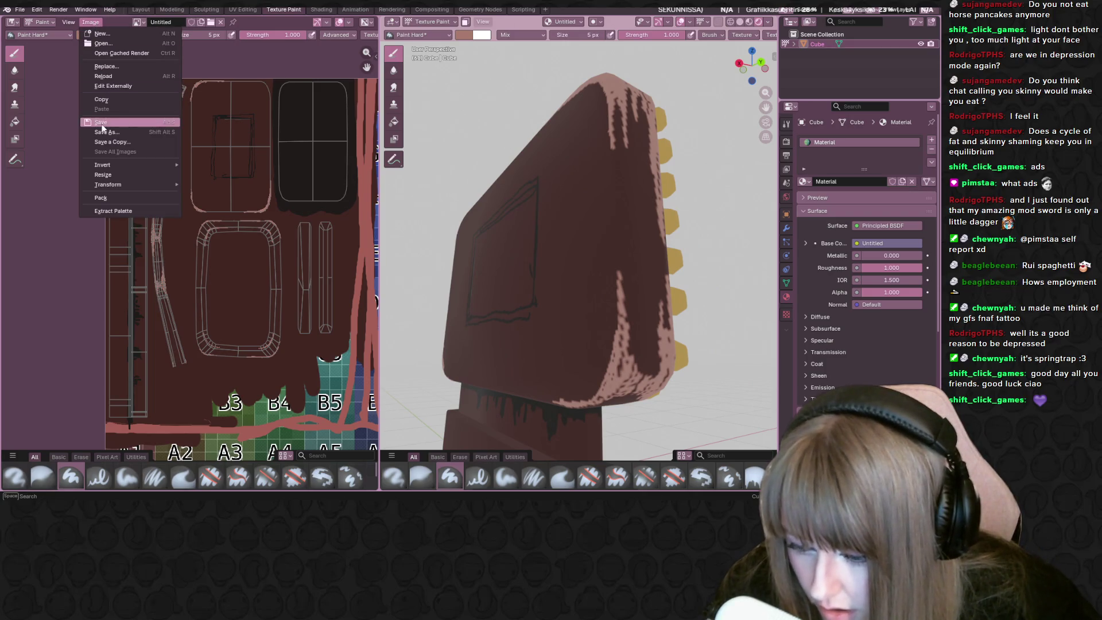
left_click(131, 77)
mouse_move(441, 188)
middle_mouse_down()
mouse_move(627, 205)
mouse_move(385, 198)
mouse_move(464, 159)
mouse_move(451, 147)
mouse_move(553, 176)
mouse_move(515, 168)
mouse_move(538, 171)
mouse_move(513, 151)
mouse_move(411, 187)
mouse_move(603, 212)
mouse_move(637, 186)
mouse_move(607, 203)
middle_mouse_up()
scroll(627, 205, "down", 5)
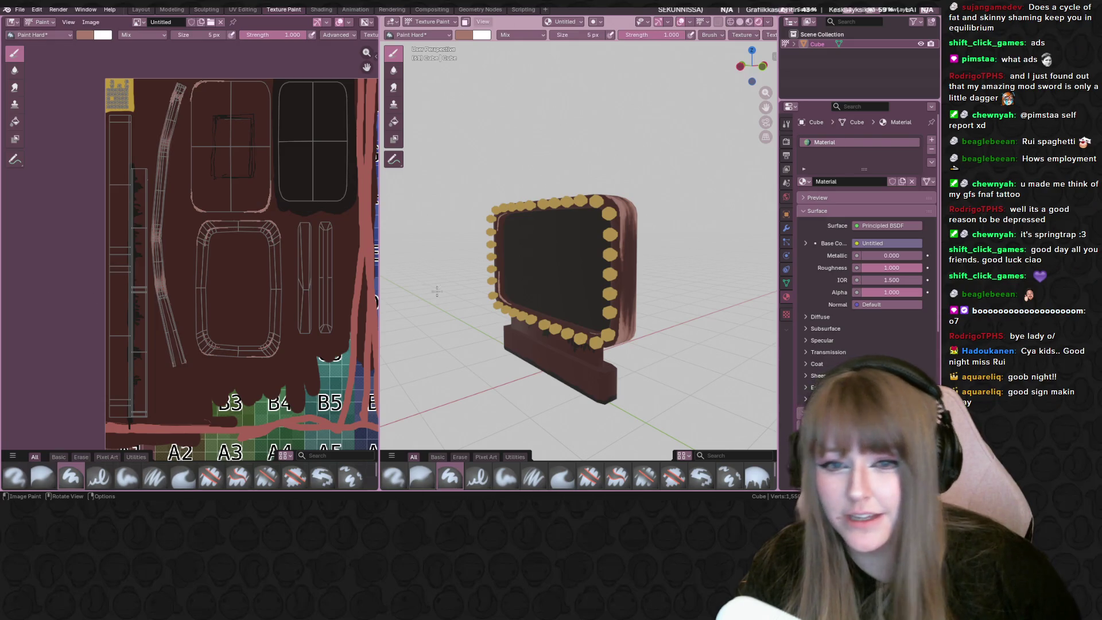
Orbit to a near-front view of the sign, then bring up the Steam Psycasso page
mouse_move(631, 258)
middle_mouse_down()
mouse_move(667, 268)
mouse_move(531, 242)
mouse_move(439, 254)
mouse_move(759, 289)
mouse_move(717, 297)
middle_mouse_up()
scroll(538, 242, "up", 5)
scroll(538, 242, "down", 5)
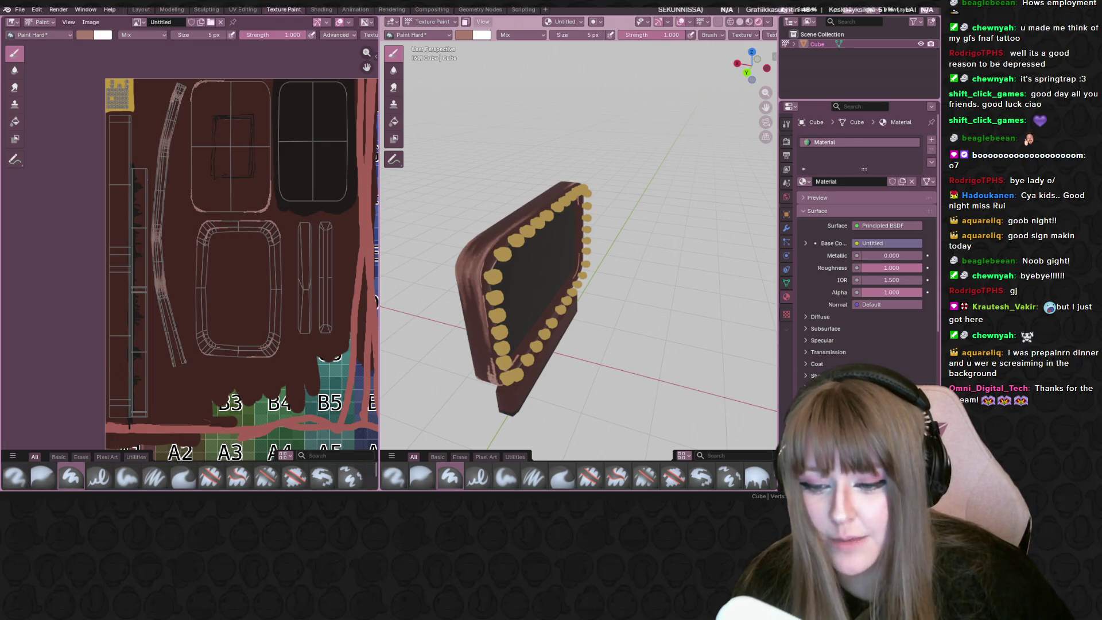
key("alt+Tab")
scroll(301, 269, "up", 10)
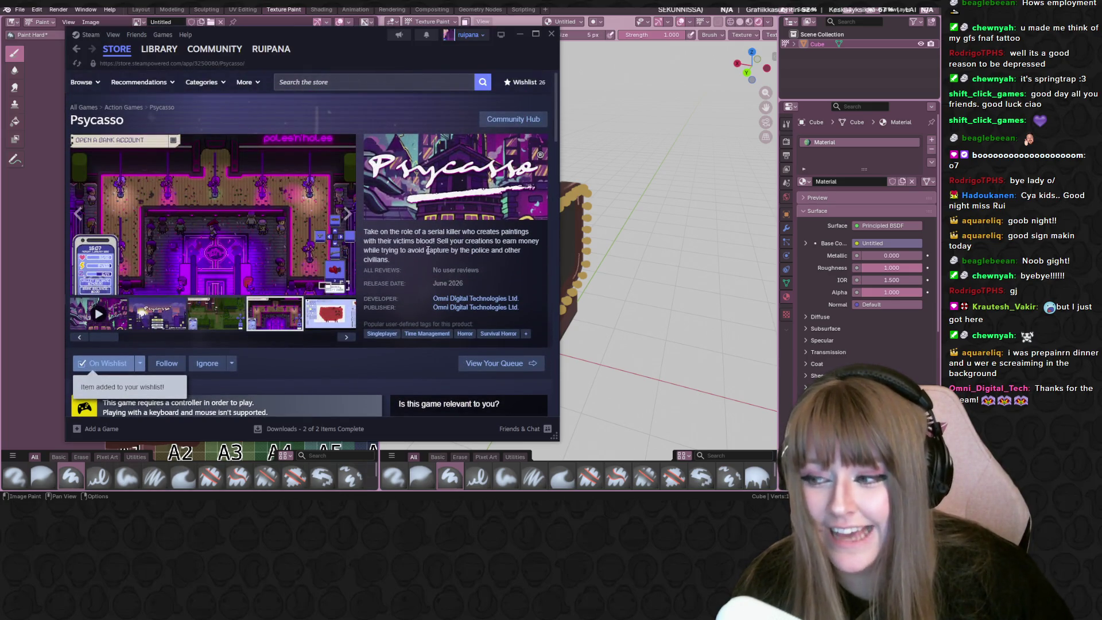
Hide the Steam page and show the browser with the raided Twitch channel full-screen
key("alt+Tab")
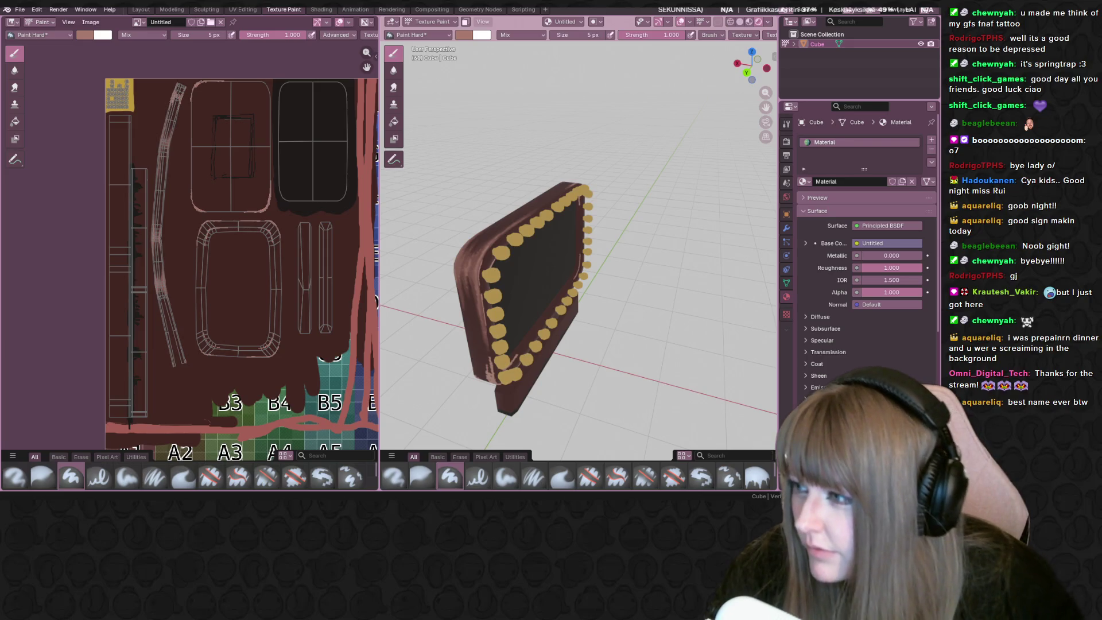
key("alt+Tab")
key("super+Up")
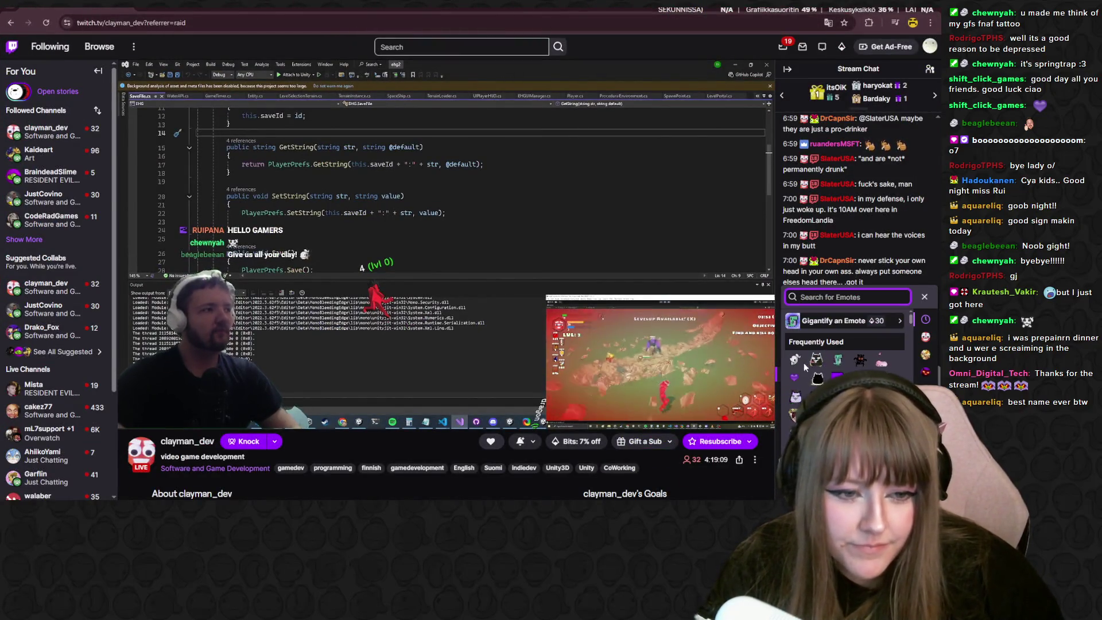
Add a channel emote from the emote picker to the raided stream's chat message
left_click(922, 493)
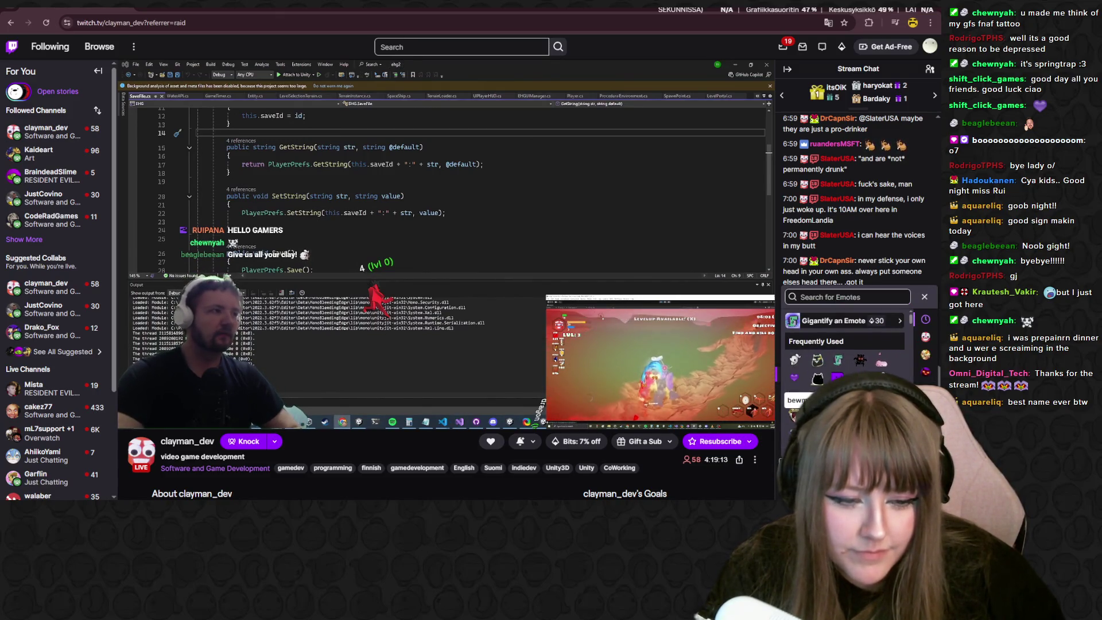
left_click(815, 379)
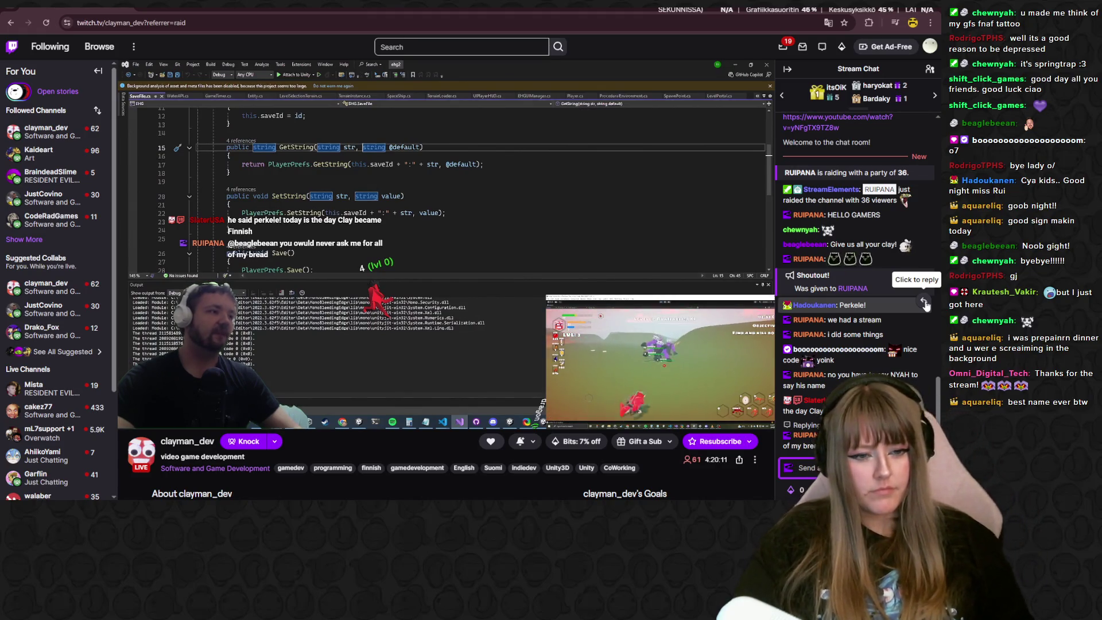
Post the reply to the "Give us all your clay!" message in chat
type("ge")
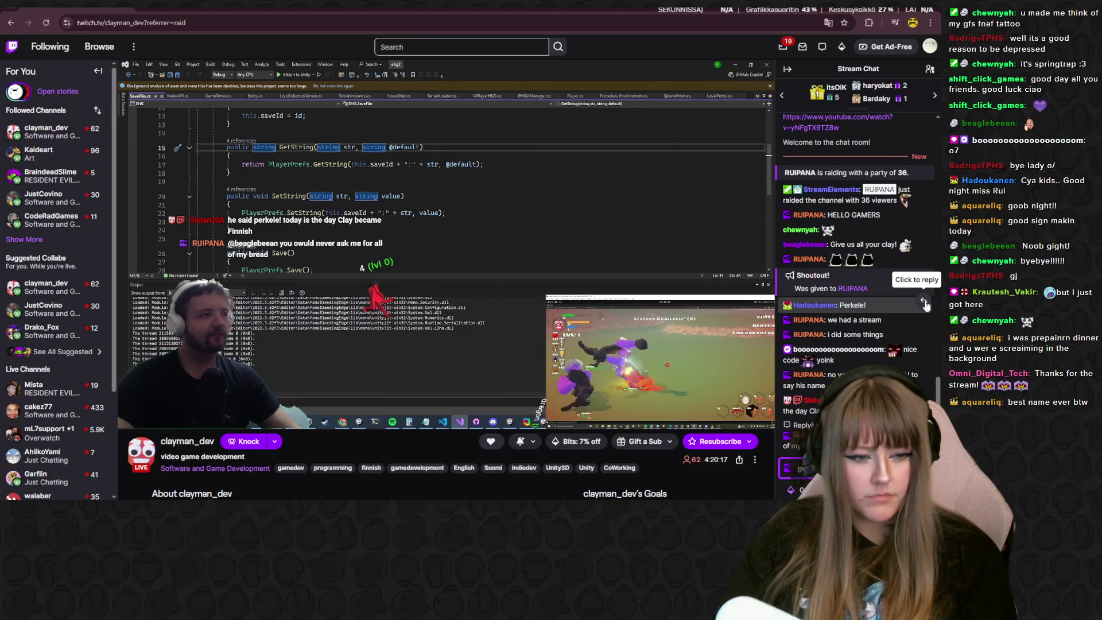
key("Return")
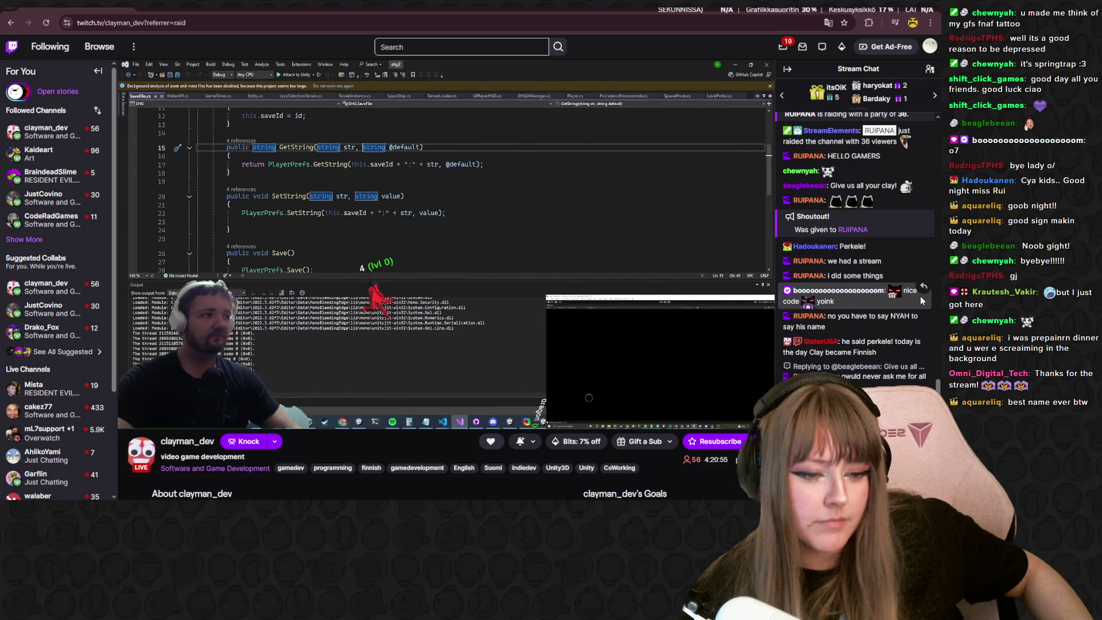
left_click(924, 408)
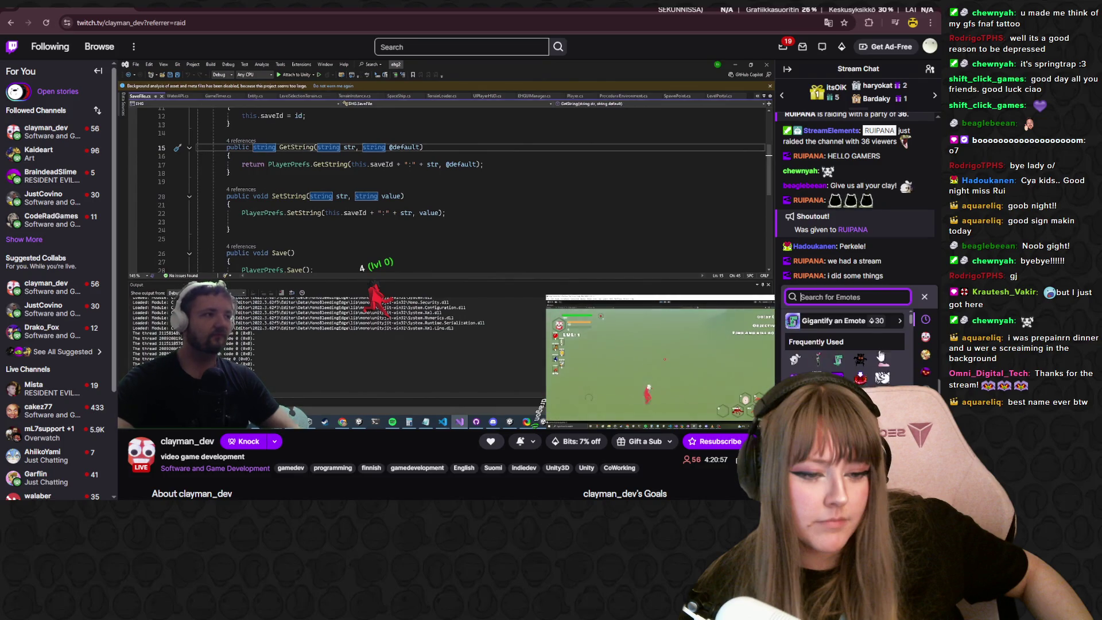
left_click(861, 374)
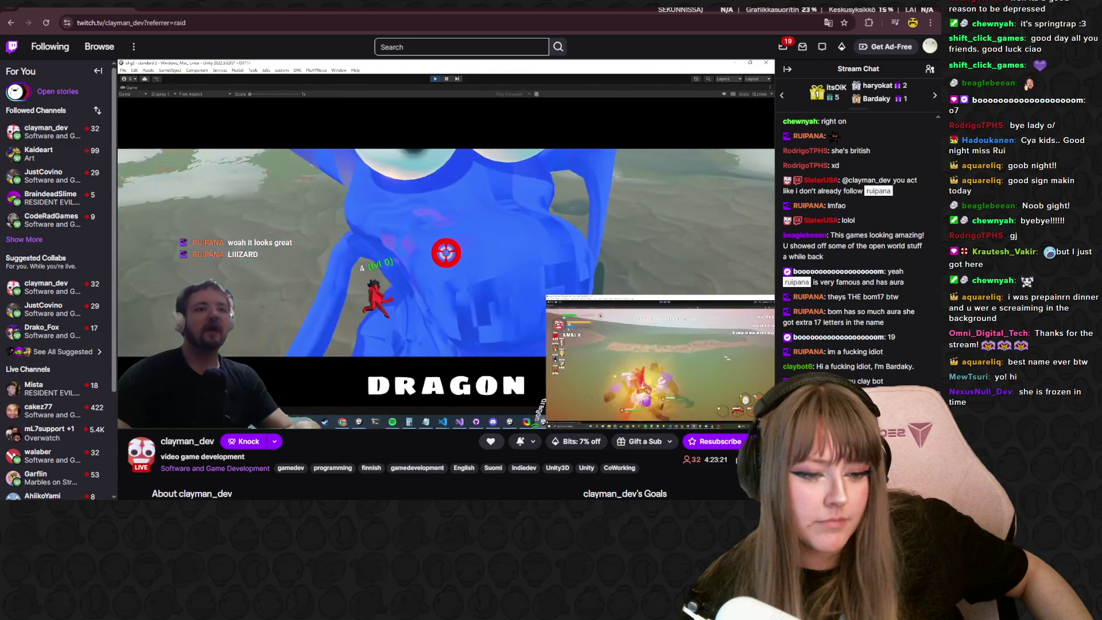
left_click(926, 405)
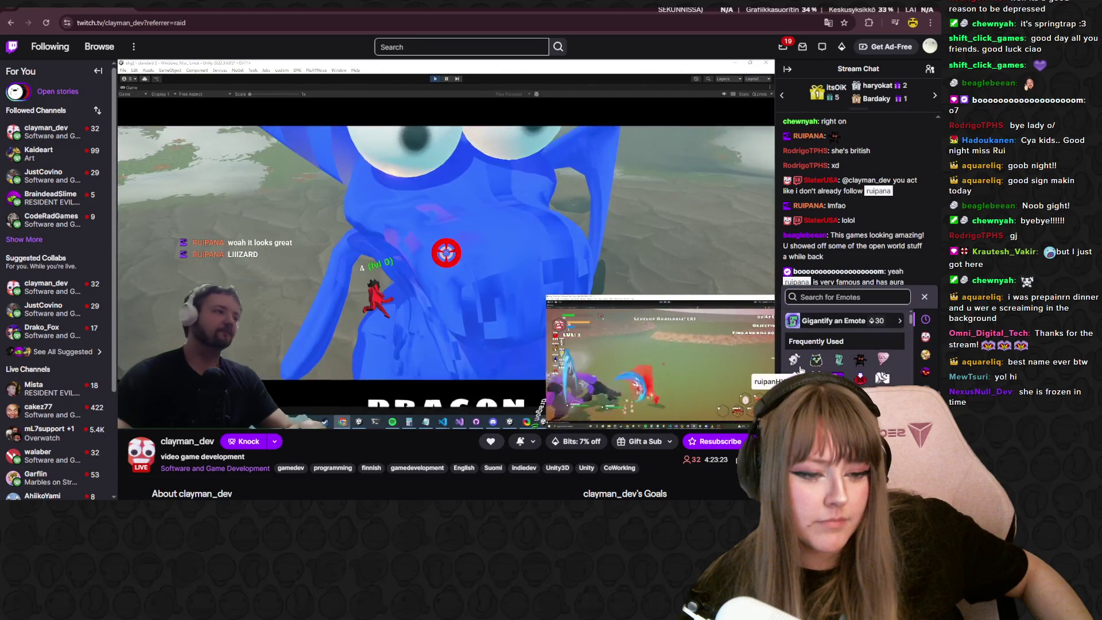
key("Escape")
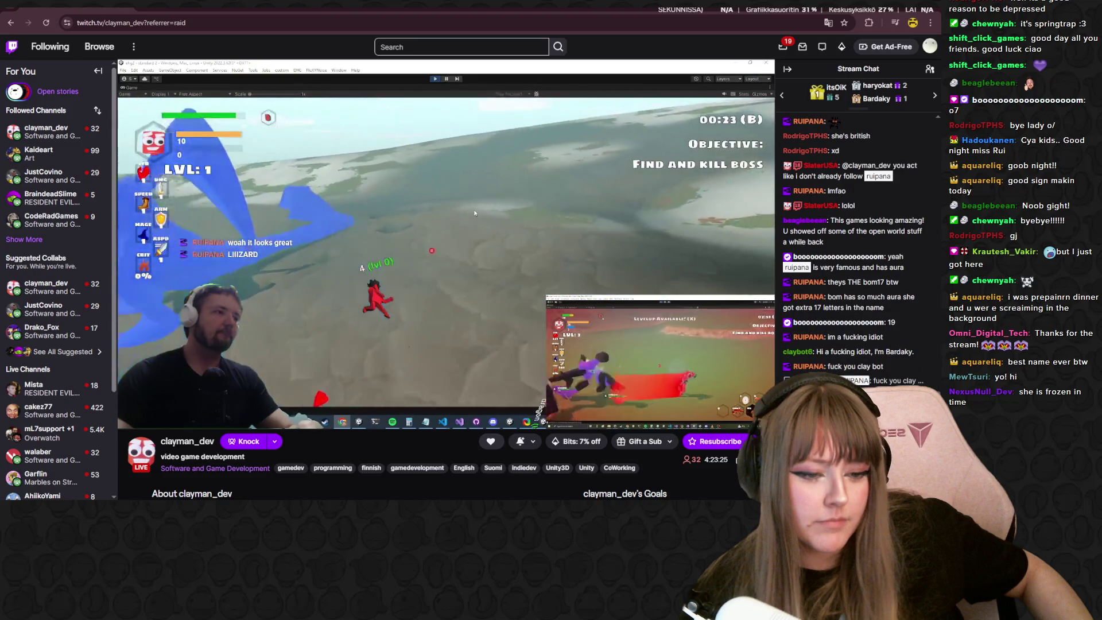